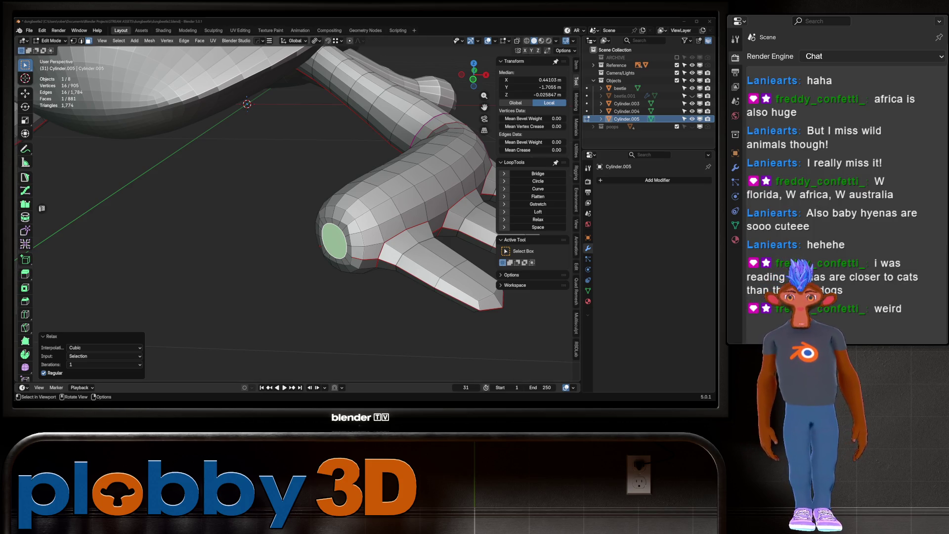
Step: Relax the leg cylinder's end boundary loop into an even ring with LoopTools Relax (Cubic, 1 iteration)
middle_drag(297, 223, 281, 223)
alt+click(319, 238)
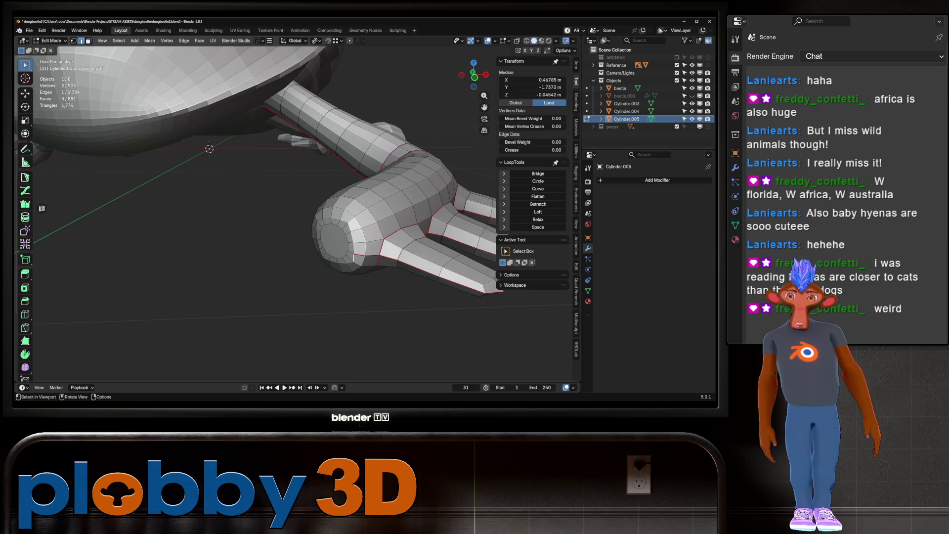
click(538, 219)
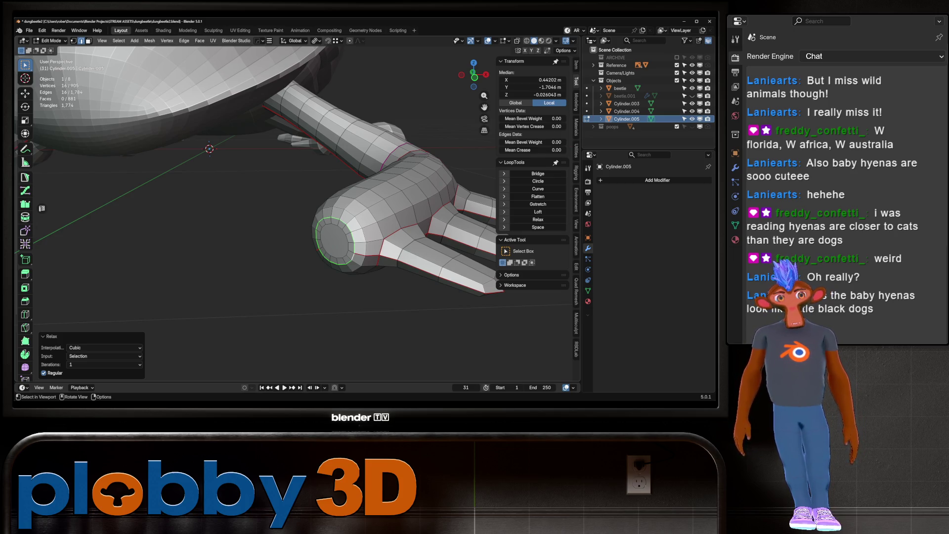
middle_drag(259, 216, 334, 186)
Step: Extrude the front leg's end cap outward and shrink it into a narrow tip
key(alt+a)
key(ctrl+z)
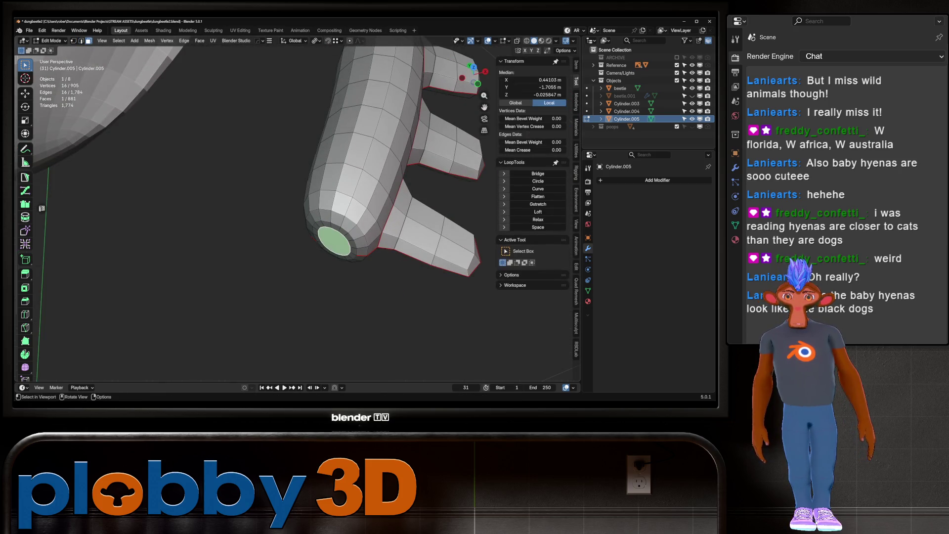
key(KP_7)
key(Home)
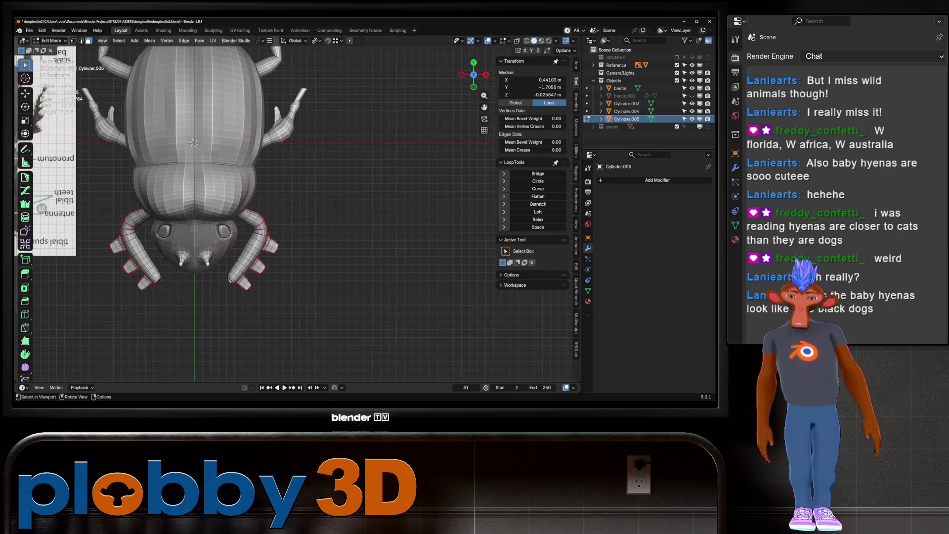
key(KP_Decimal)
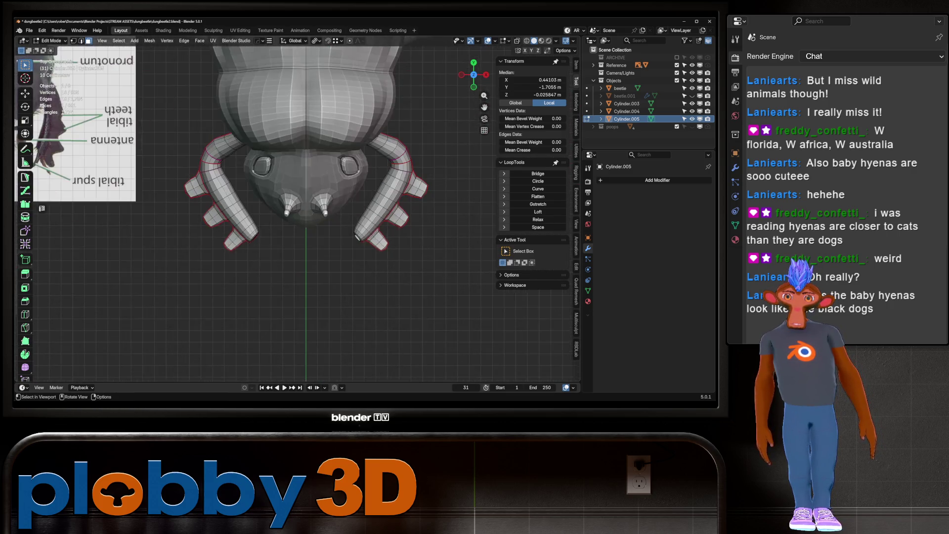
key(s)
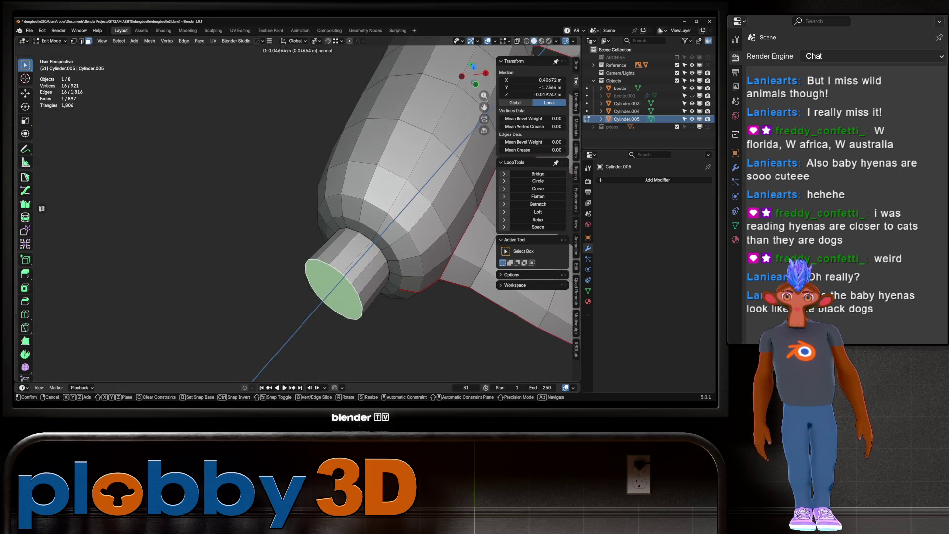
click(255, 389)
scroll(326, 332, down, 3)
key(s)
click(326, 332)
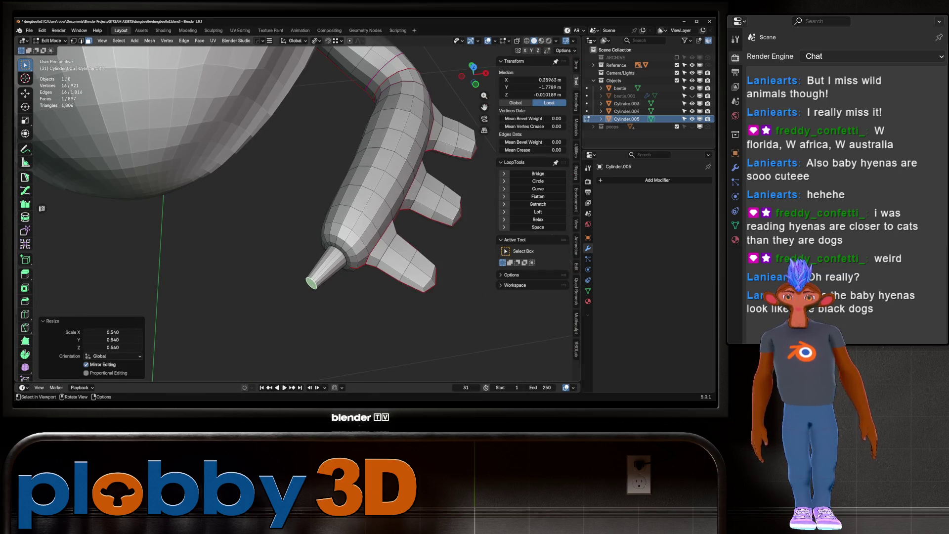
Step: Add a loop cut across the new tip and rotate its end to bend it into a claw
key(KP_7)
key(Home)
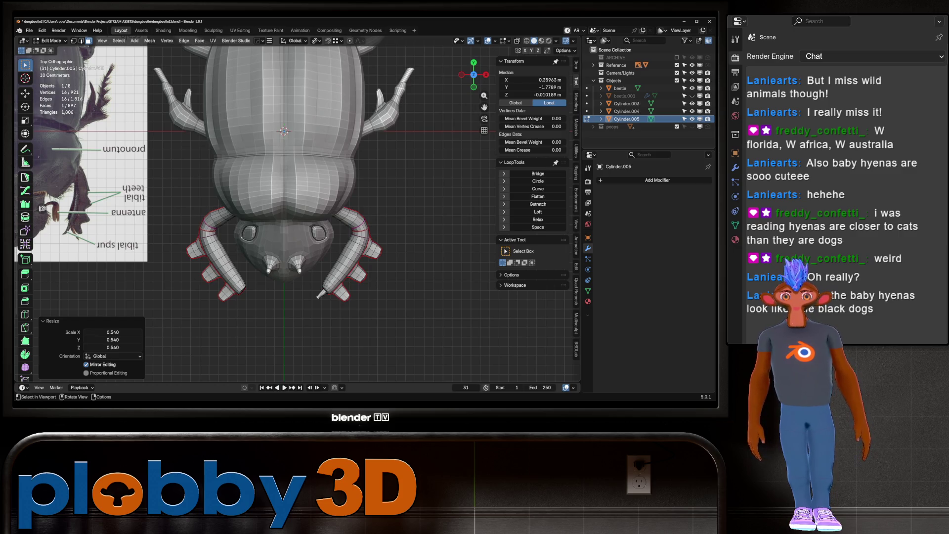
key(ctrl+r)
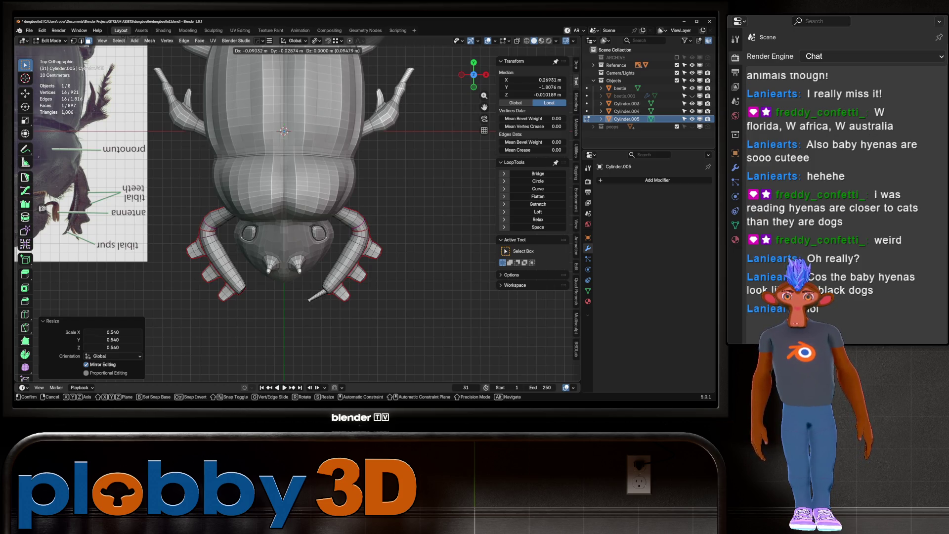
click(318, 296)
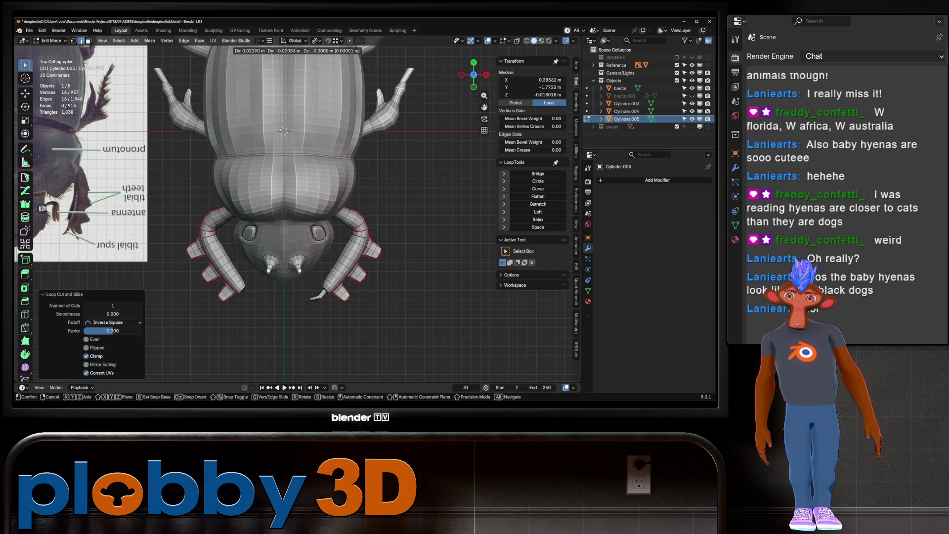
click(318, 295)
scroll(319, 295, up, 5)
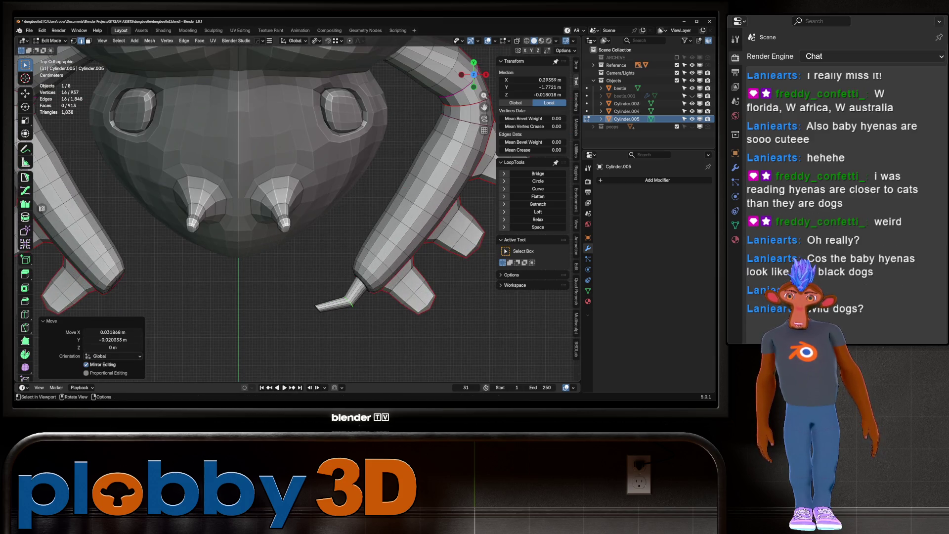
click(318, 306)
key(g)
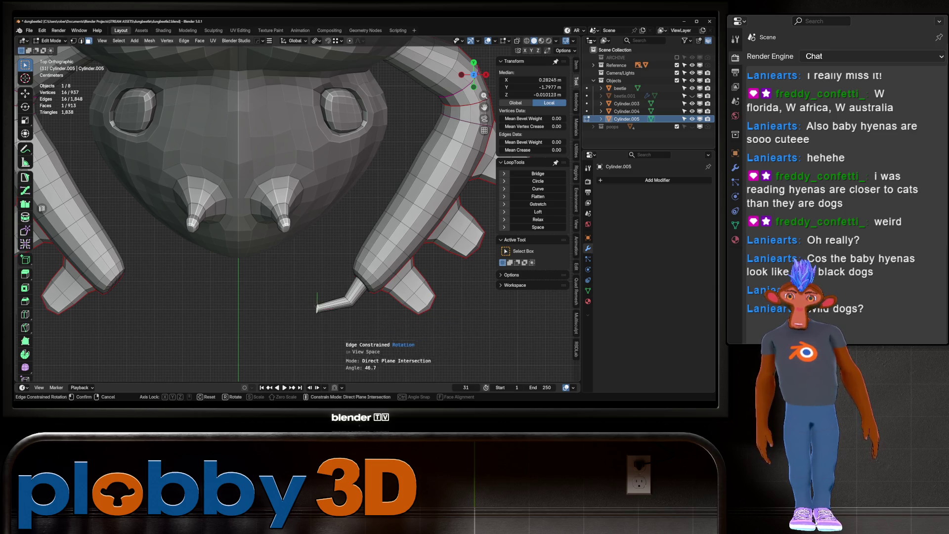
click(320, 305)
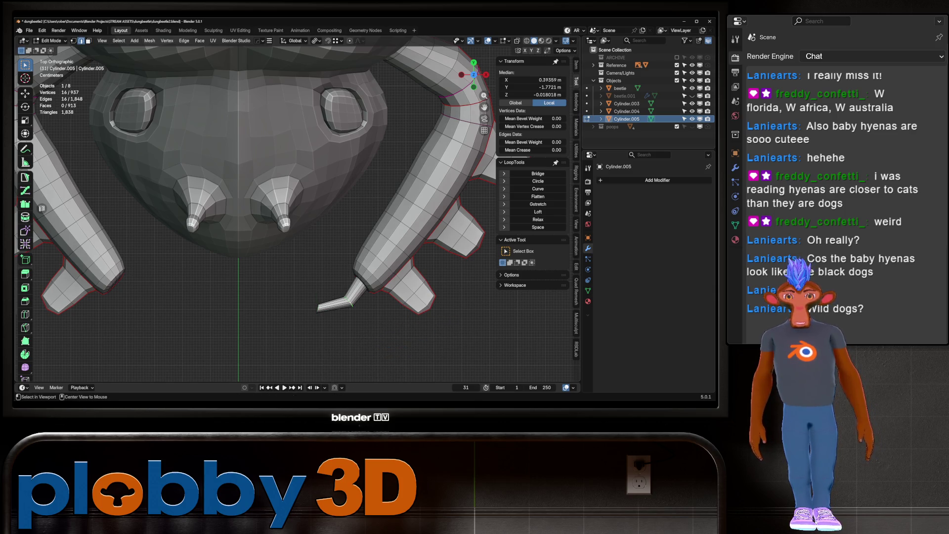
Step: Shift the claw tip along Y to refine the hook and select the bend's edge loop
key(alt+a)
middle_drag(319, 223, 357, 208)
key(ctrl+z)
key(ctrl+z)
key(ctrl+shift+z)
mouse_move(296, 222)
middle_down()
mouse_move(296, 186)
mouse_move(312, 178)
middle_up()
key(g)
key(y)
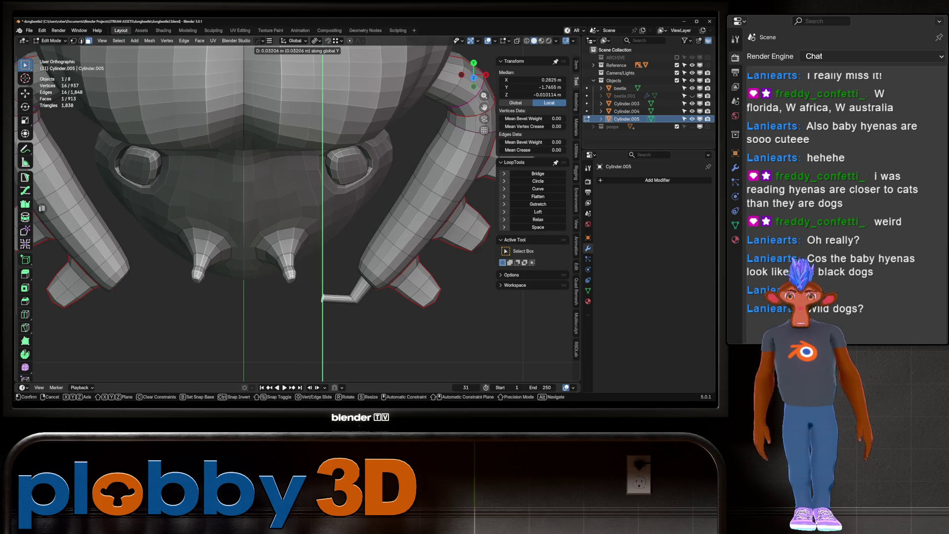
key(Return)
scroll(371, 136, up, 1)
alt+click(316, 294)
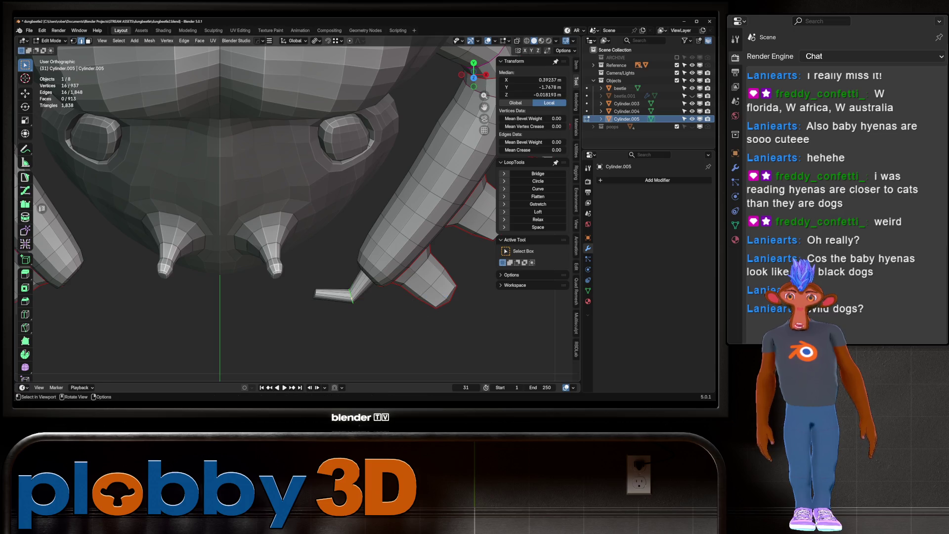
key(ctrl+b)
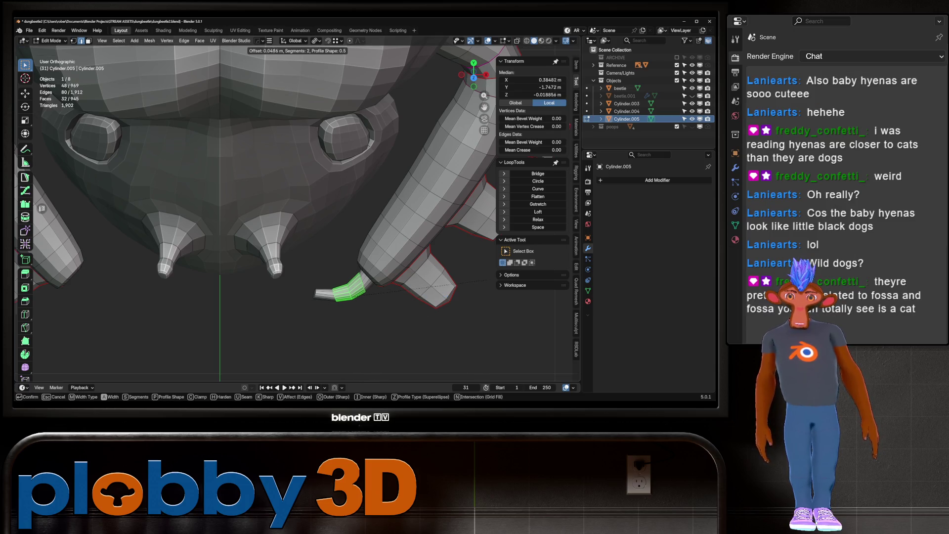
Step: Bevel the claw's bend loop and inset the claw's end-cap face
key(Return)
mouse_move(341, 282)
middle_down()
mouse_move(341, 271)
mouse_move(381, 259)
middle_up()
key(ctrl+Tab)
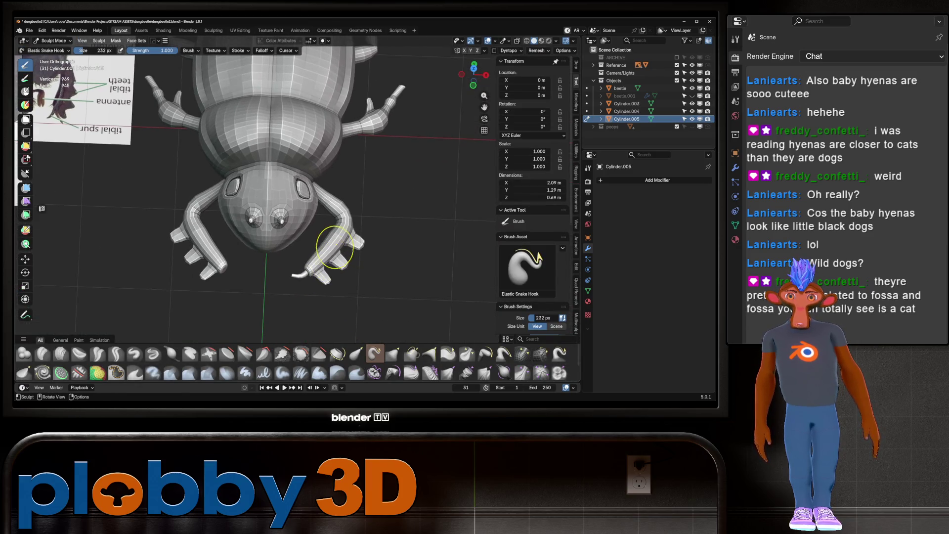
scroll(282, 291, up, 2)
middle_drag(281, 291, 348, 232)
scroll(328, 286, up, 3)
key(Tab)
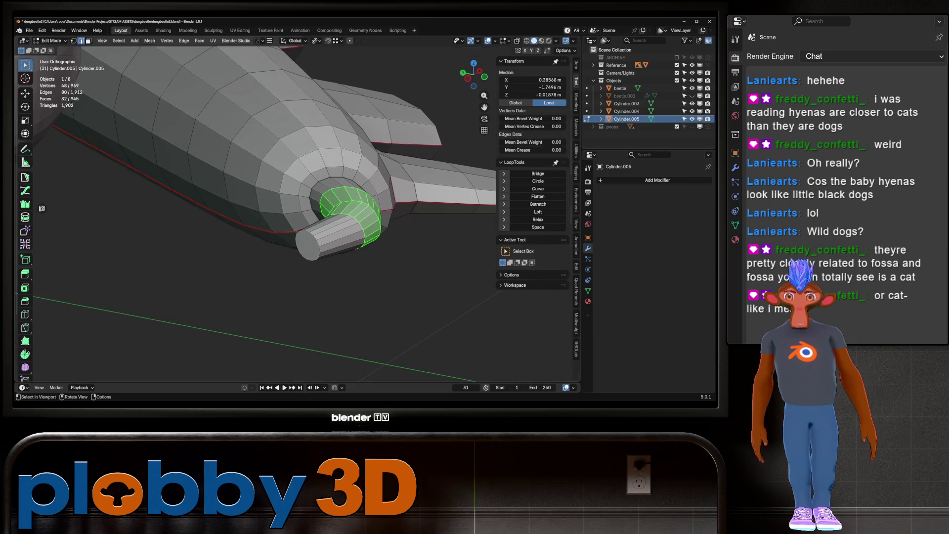
key(ctrl+z)
key(i)
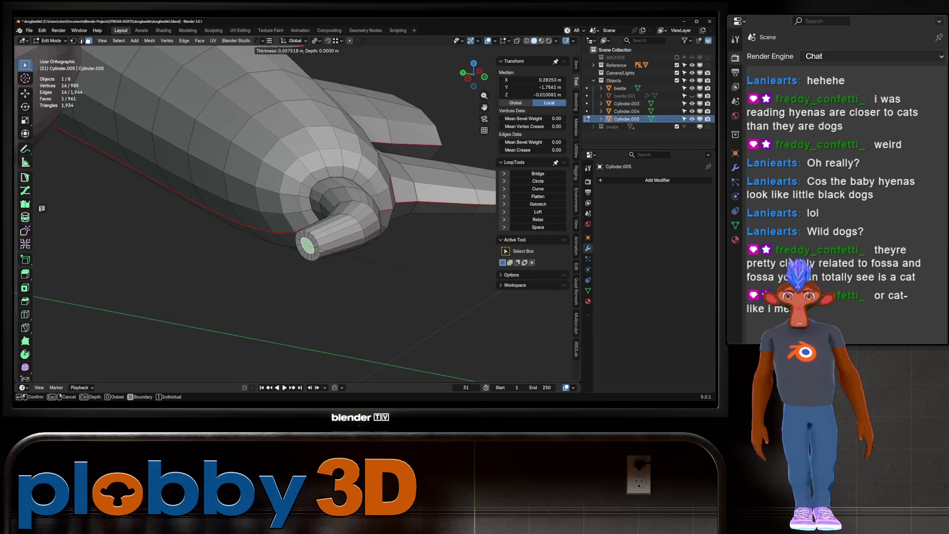
key(Return)
Step: Close the claw's open end with Grid Fill and raise its Span
key(q)
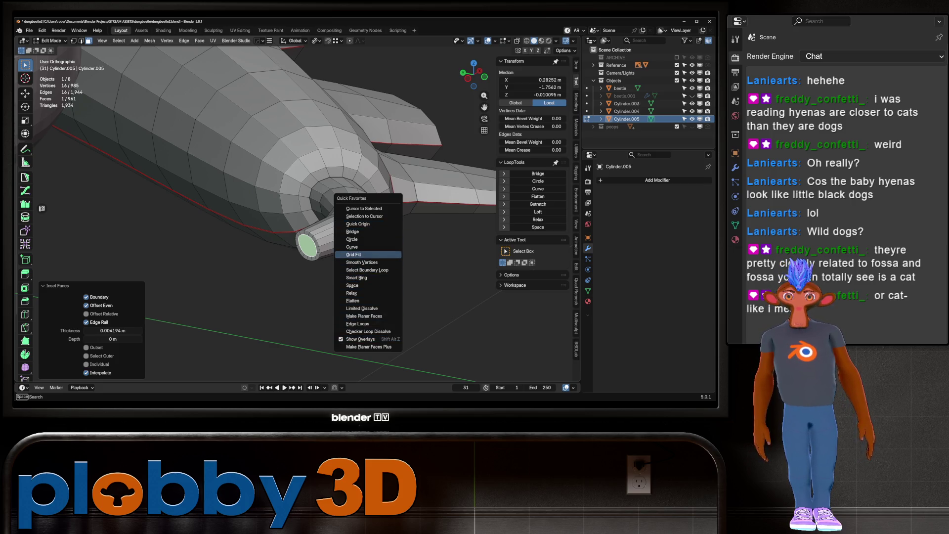
click(364, 254)
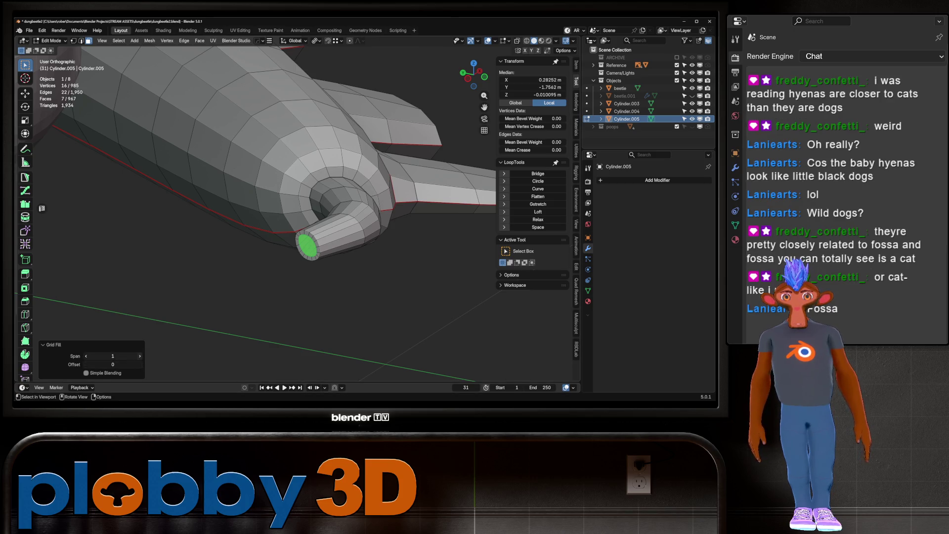
click(139, 355)
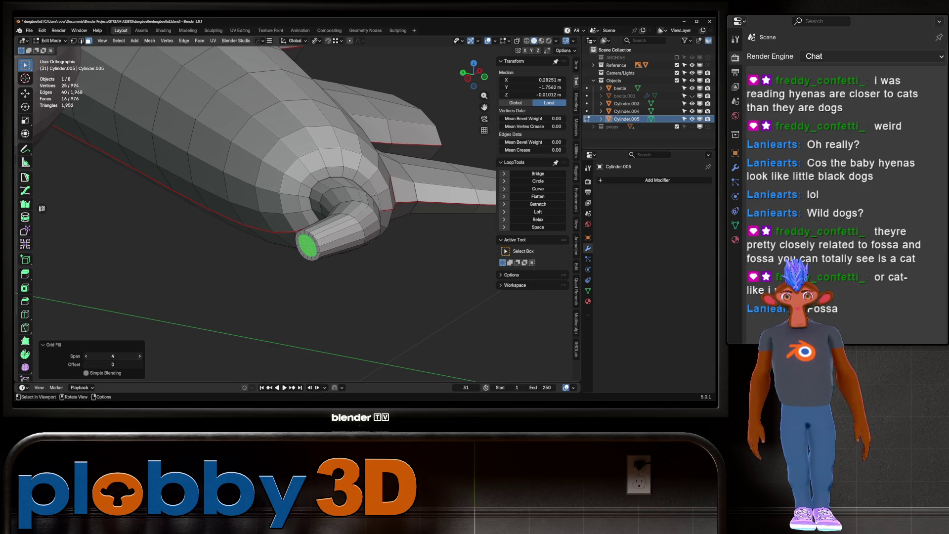
Step: Grow the selection around the tip and run Smooth Vertices repeatedly to round the cap
key(ctrl+KP_Add)
key(q)
click(190, 230)
key(q)
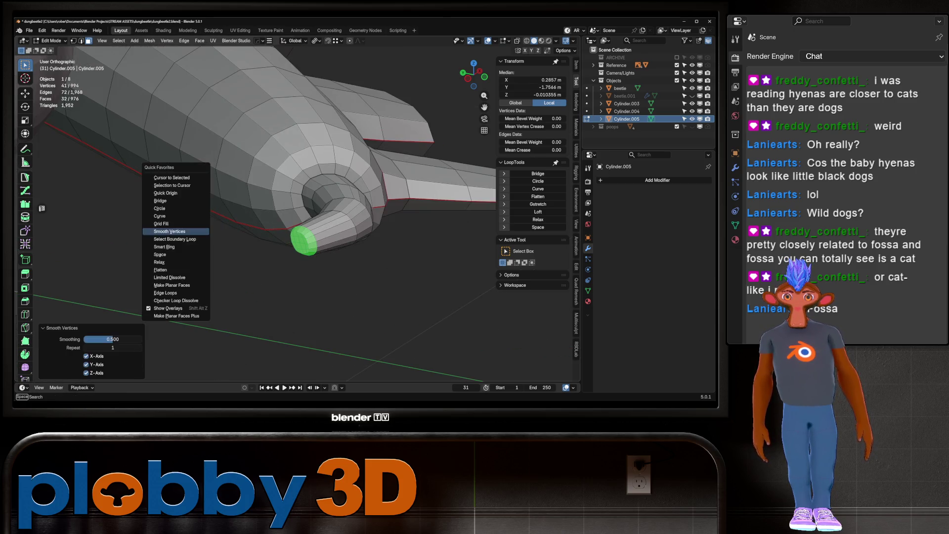
click(170, 232)
key(q)
key(q)
click(172, 230)
middle_drag(172, 230, 223, 222)
Step: Enter Sculpt Mode and mirror the leg across the beetle's centre
key(ctrl+Tab)
middle_drag(286, 212, 265, 244)
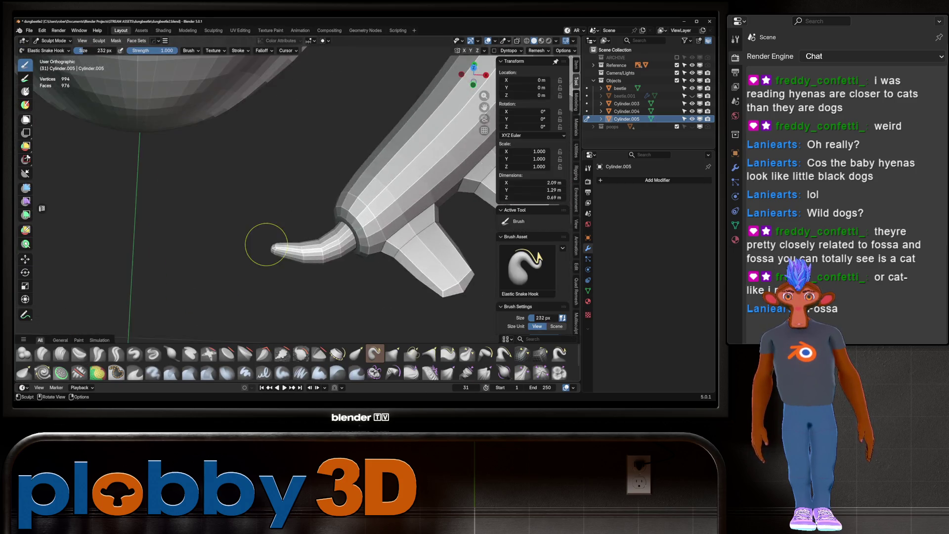
scroll(280, 236, down, 4)
key(shift+alt+x)
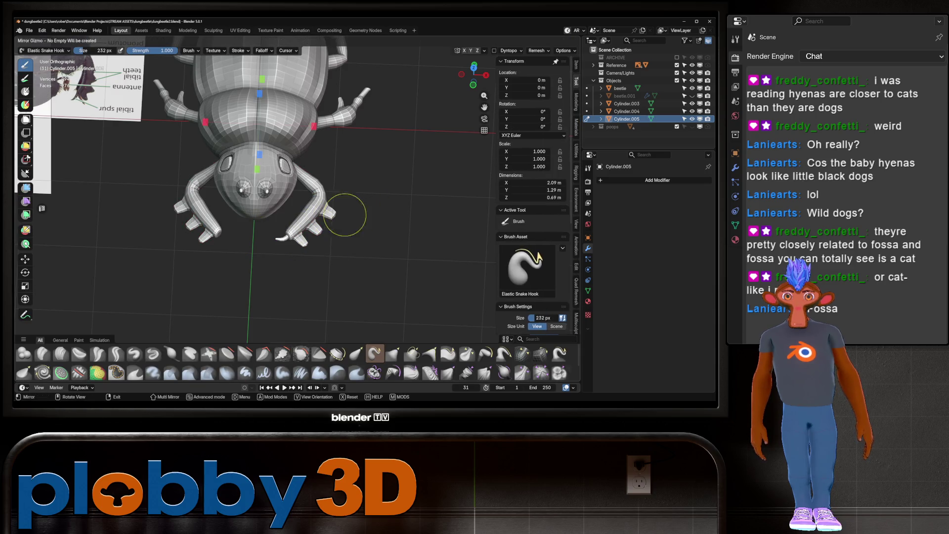
click(313, 127)
Step: Smooth the beetle's head surface near the eye with the Smooth brush before Blender crashes
mouse_move(304, 274)
middle_down()
mouse_move(267, 252)
mouse_move(319, 237)
middle_up()
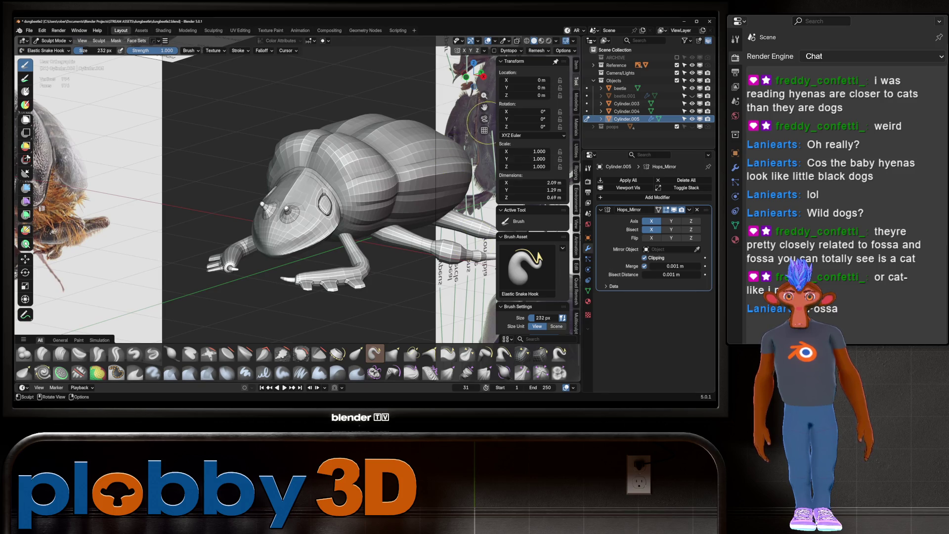
middle_drag(483, 128, 41, 209)
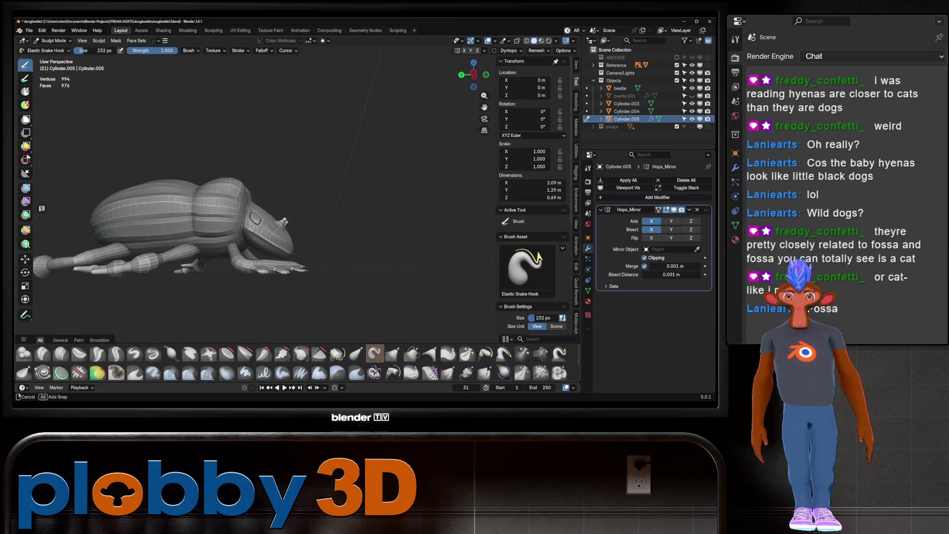
mouse_move(41, 209)
middle_down()
mouse_move(315, 241)
mouse_move(296, 222)
mouse_move(259, 237)
mouse_move(371, 175)
middle_up()
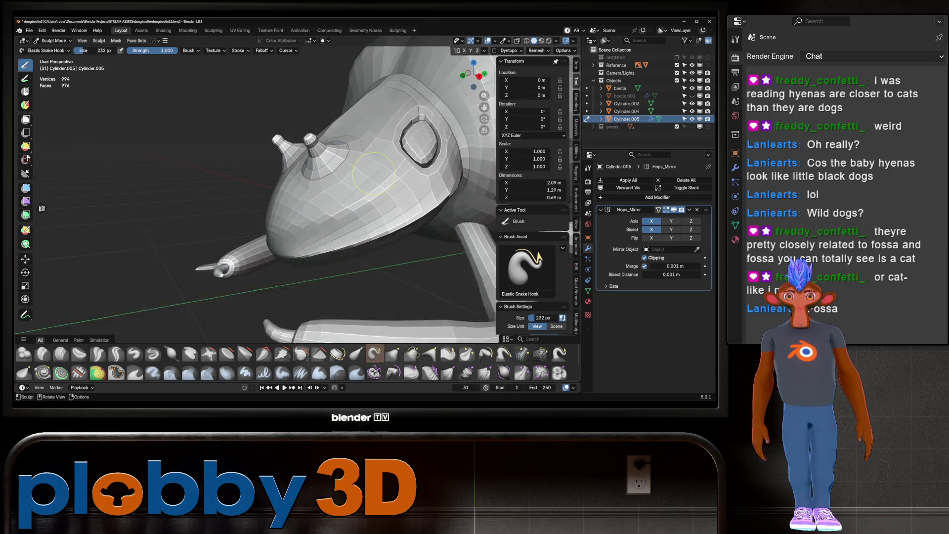
key(shift)
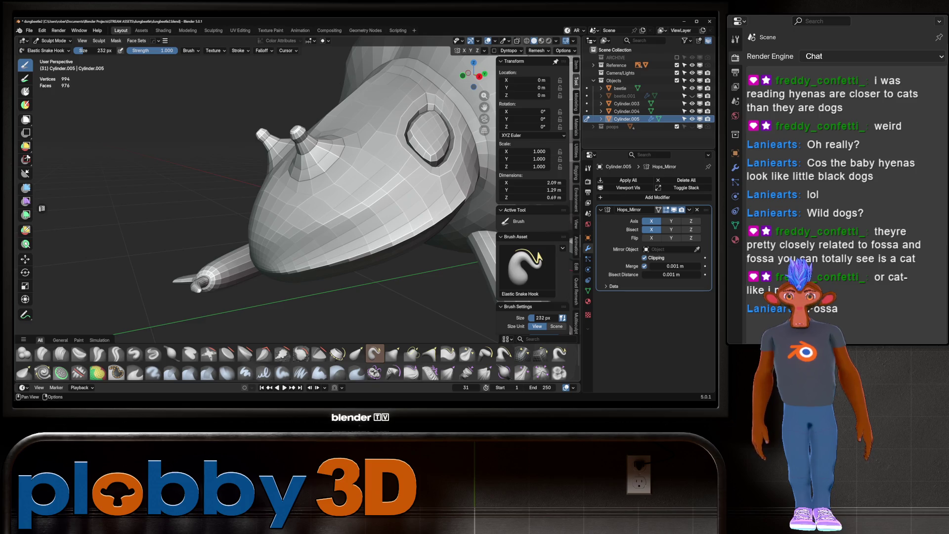
shift+drag(405, 176, 374, 179)
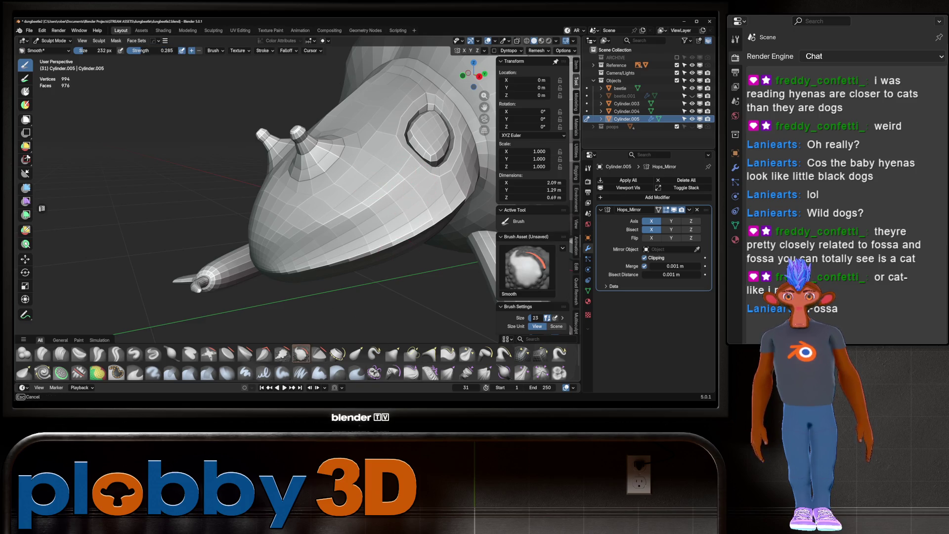
middle_drag(371, 178, 389, 210)
scroll(389, 210, up, 4)
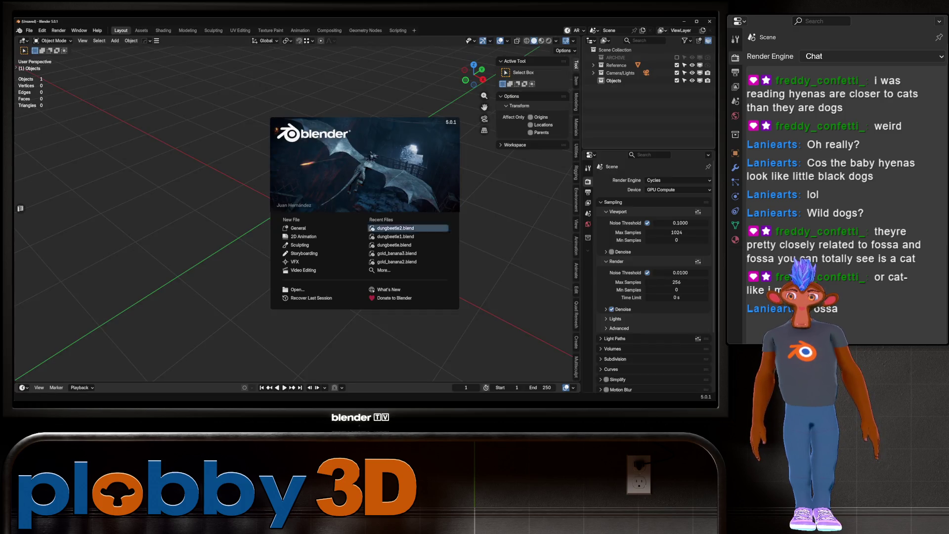
Step: Recover the lost beetle session and save it as dungbeetle2.blend
click(79, 30)
click(29, 30)
mouse_move(45, 69)
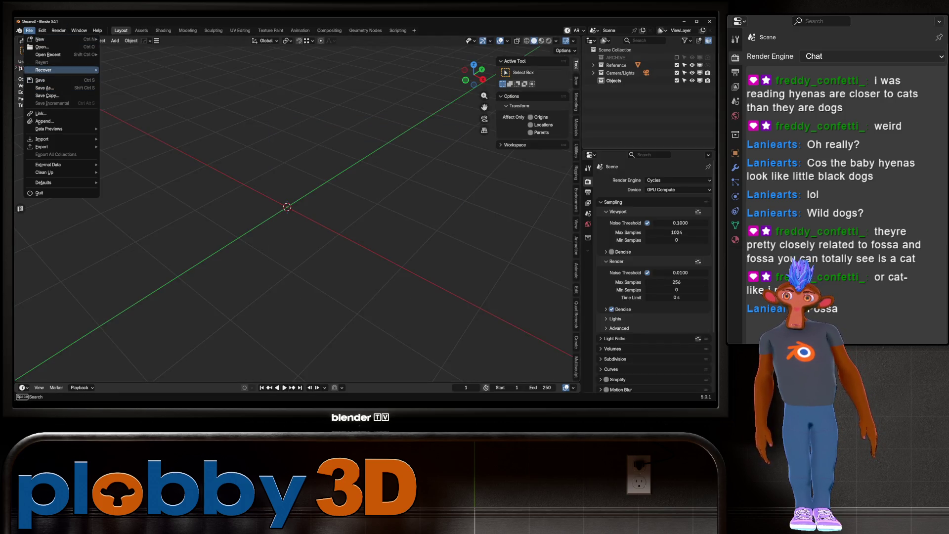
key(Escape)
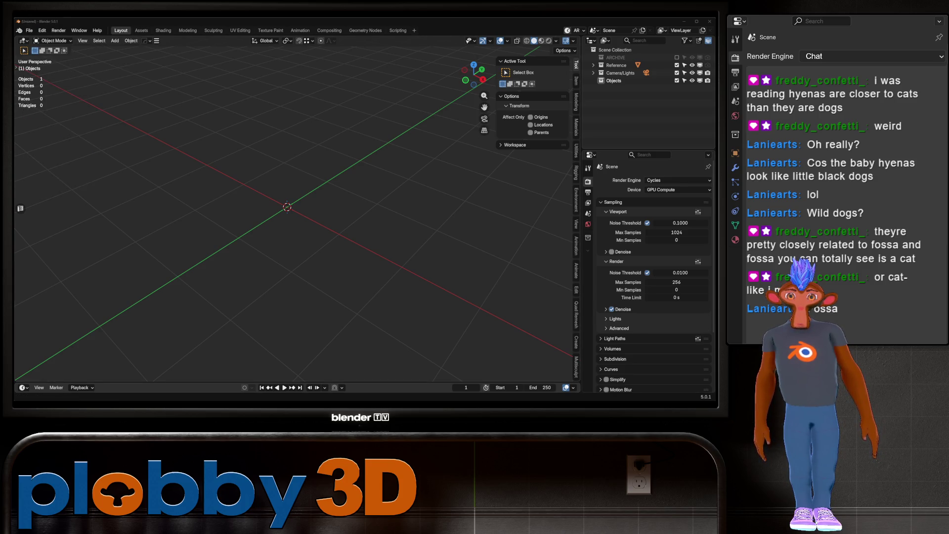
mouse_move(253, 149)
middle_down()
mouse_move(266, 104)
mouse_move(204, 80)
middle_up()
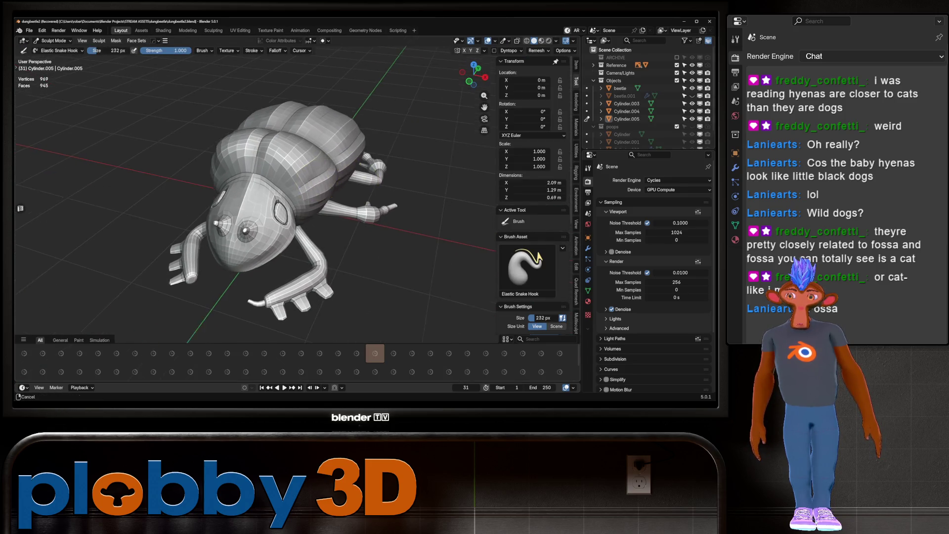
key(ctrl+s)
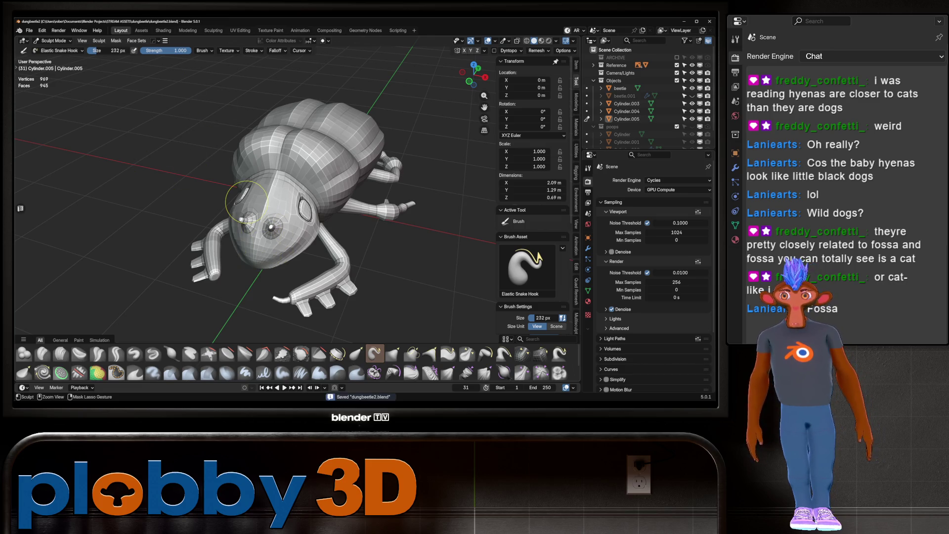
Step: Mirror the legs object Cylinder.005 across the X axis with the Hops mirror gizmo and apply it
mouse_move(247, 200)
middle_down()
mouse_move(305, 189)
mouse_move(267, 200)
mouse_move(282, 192)
middle_up()
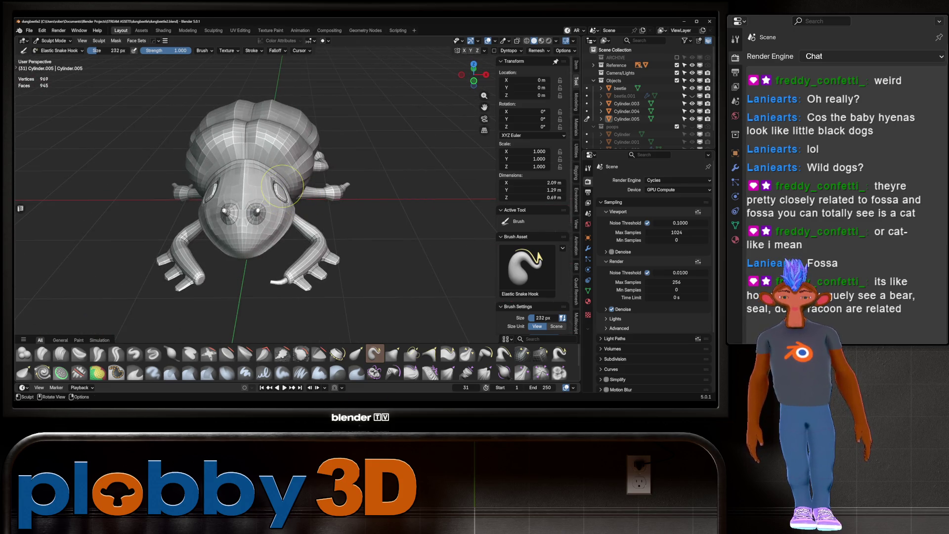
key(alt+x)
scroll(274, 186, down, 2)
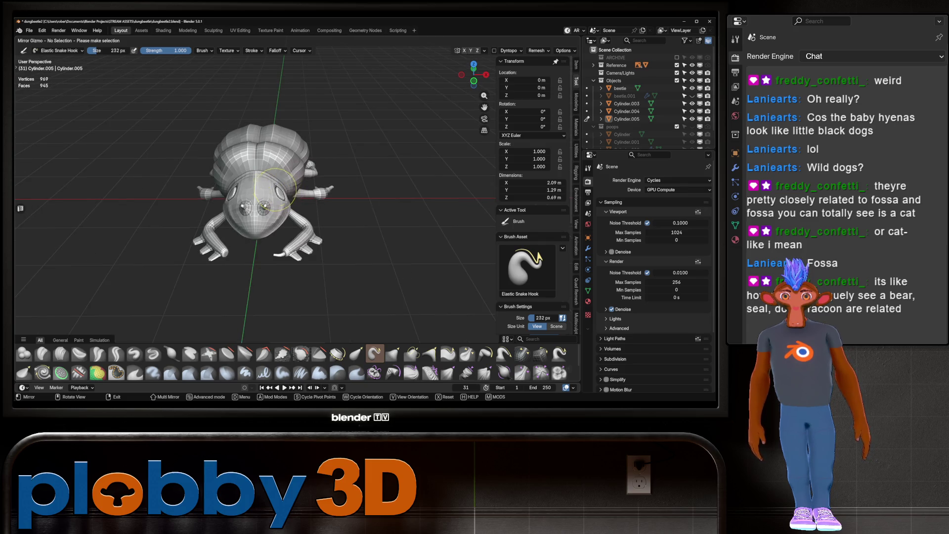
key(alt+Tab)
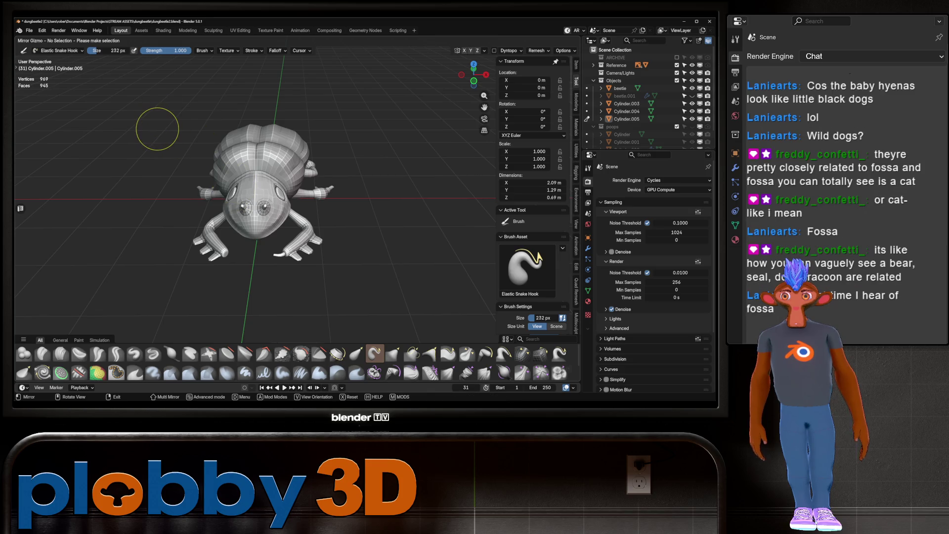
key(Escape)
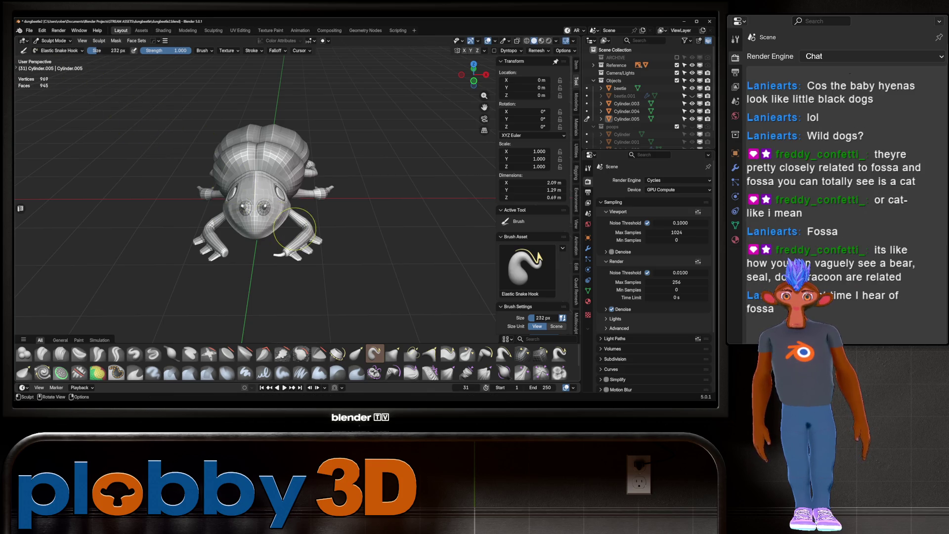
key(alt+q)
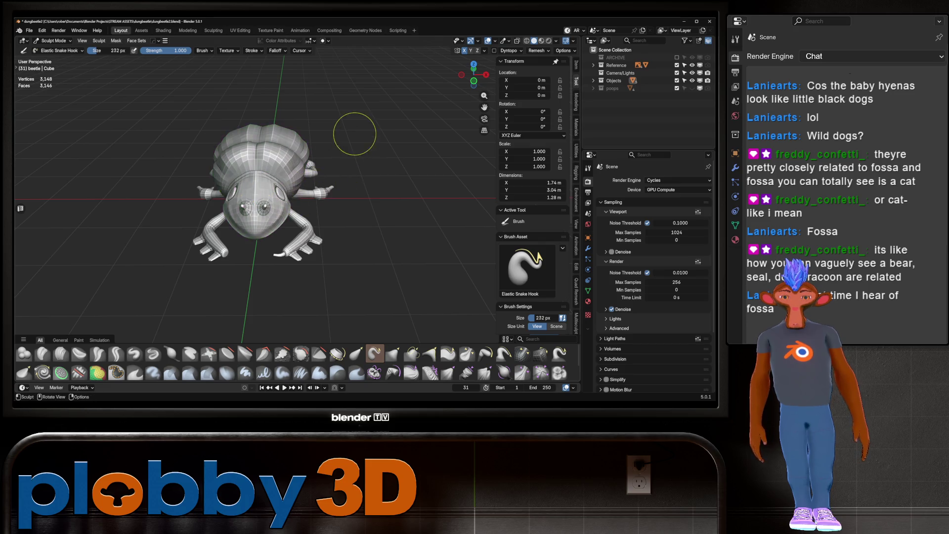
key(alt+q)
key(alt+shift+x)
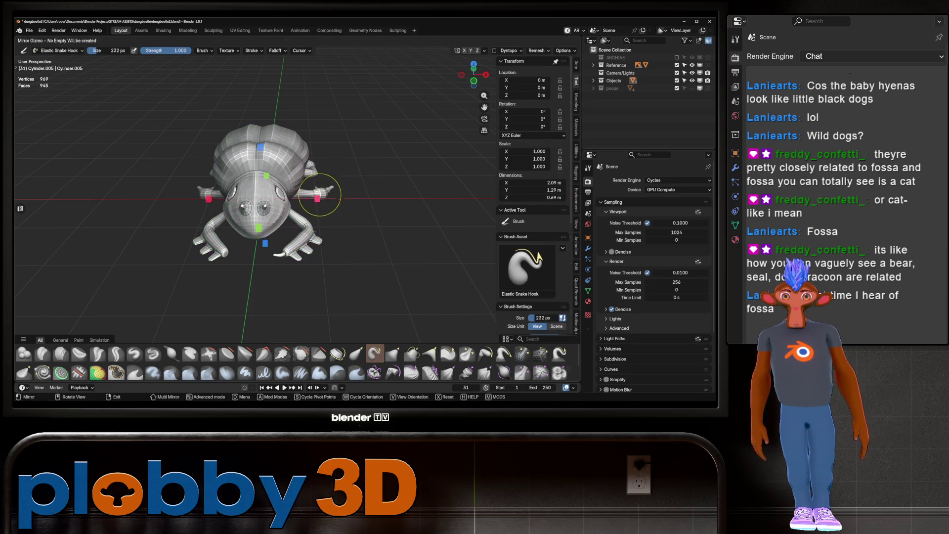
click(320, 195)
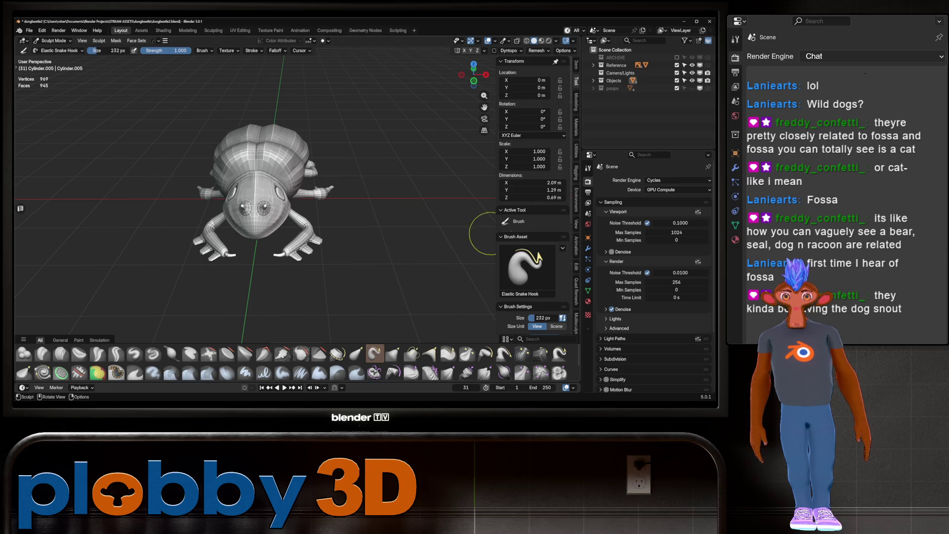
click(588, 248)
key(ctrl+a)
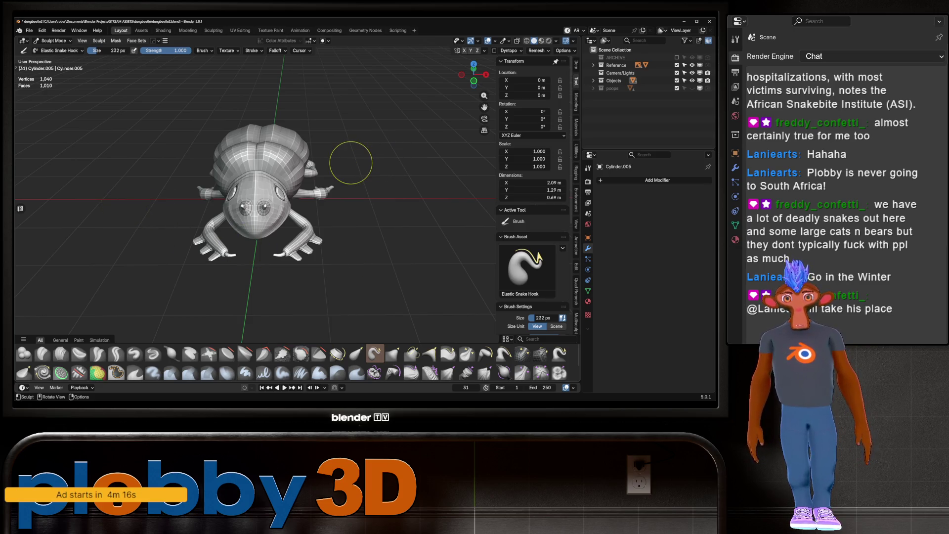
Step: View the beetle from directly above beside the labelled reference image
key(KP_7)
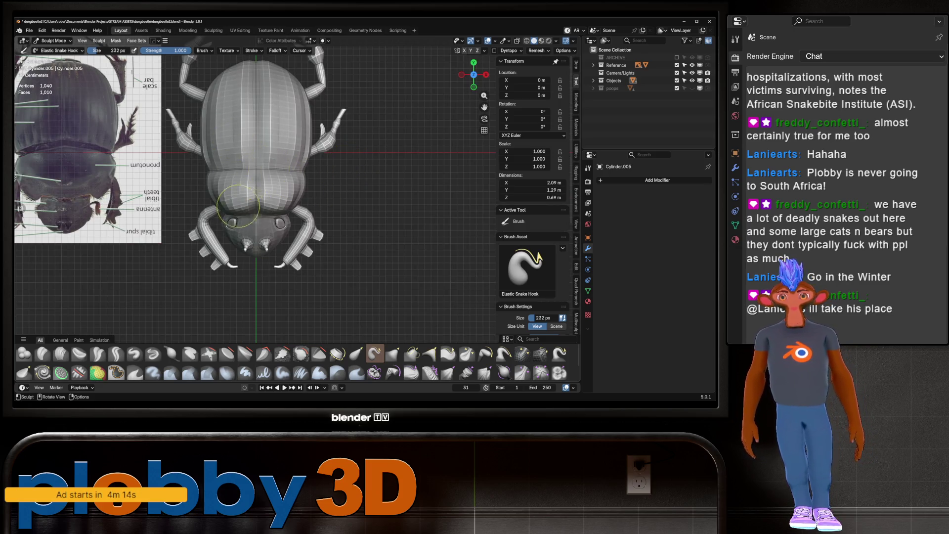
scroll(244, 211, up, 3)
scroll(296, 311, up, 2)
scroll(332, 290, down, 1)
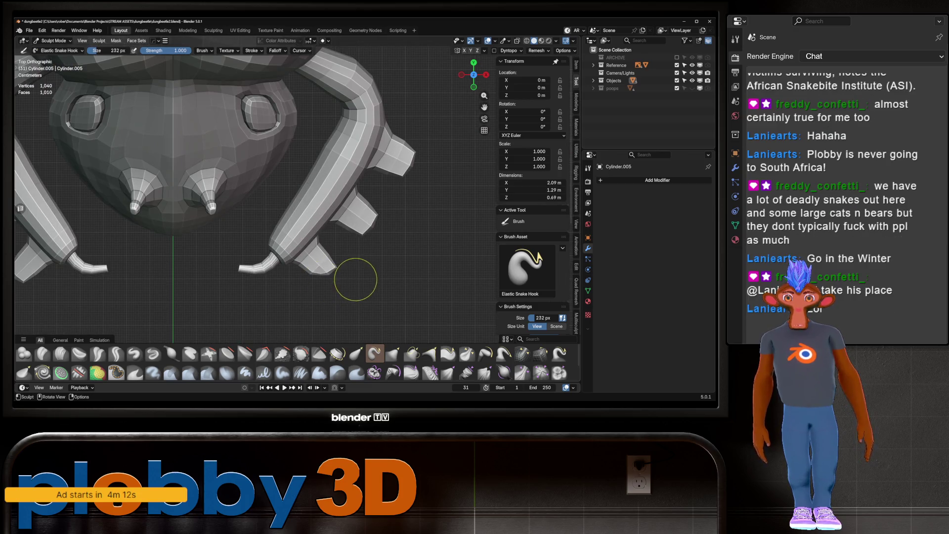
scroll(353, 223, down, 3)
scroll(350, 255, down, 3)
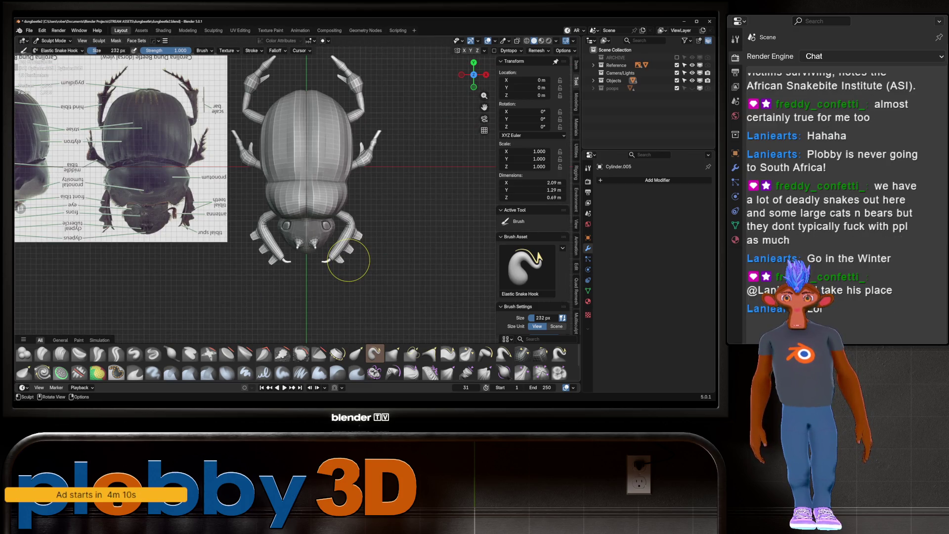
scroll(348, 259, up, 3)
scroll(353, 248, up, 4)
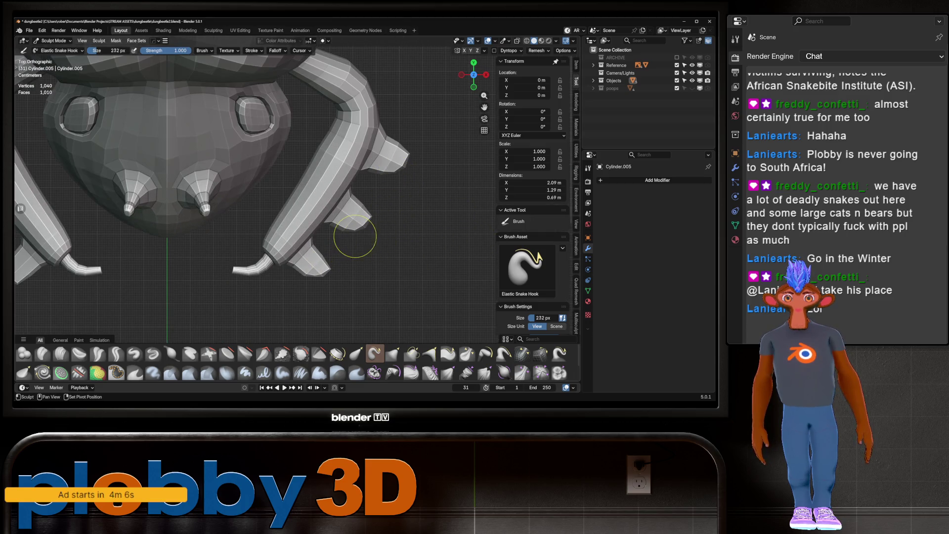
scroll(371, 207, down, 3)
shift+middle_drag(392, 153, 383, 185)
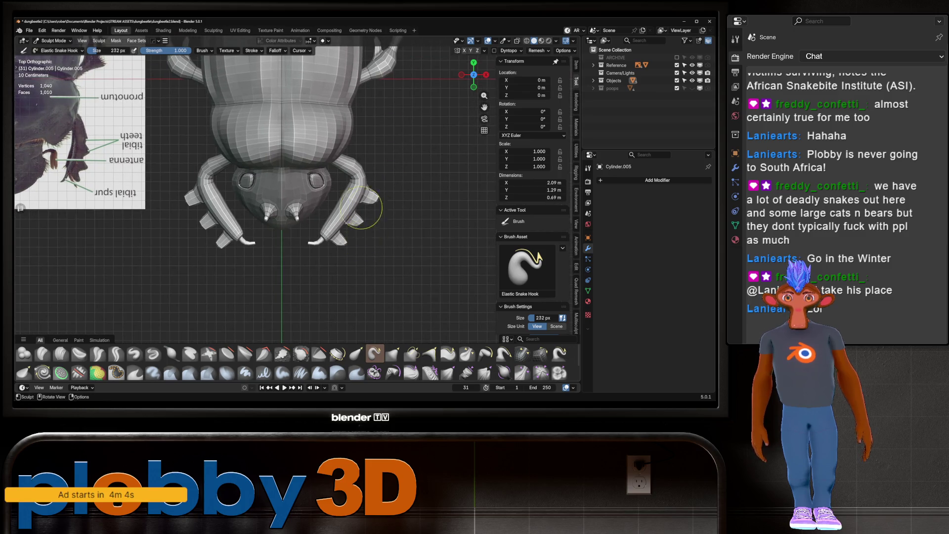
scroll(351, 228, down, 5)
scroll(348, 219, up, 3)
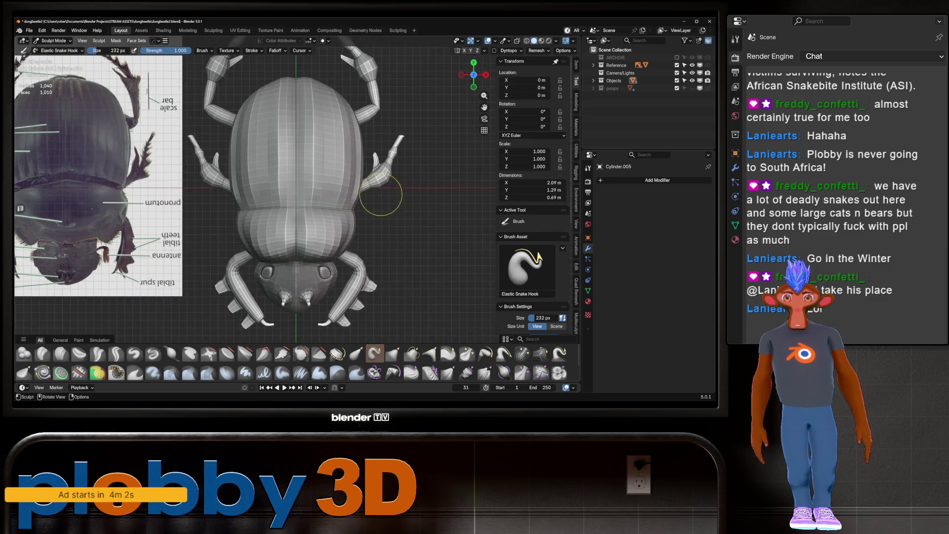
scroll(382, 178, up, 5)
Step: Grab-brush the Cylinder.004 leg spur slightly toward the body and look the beetle over
key(g)
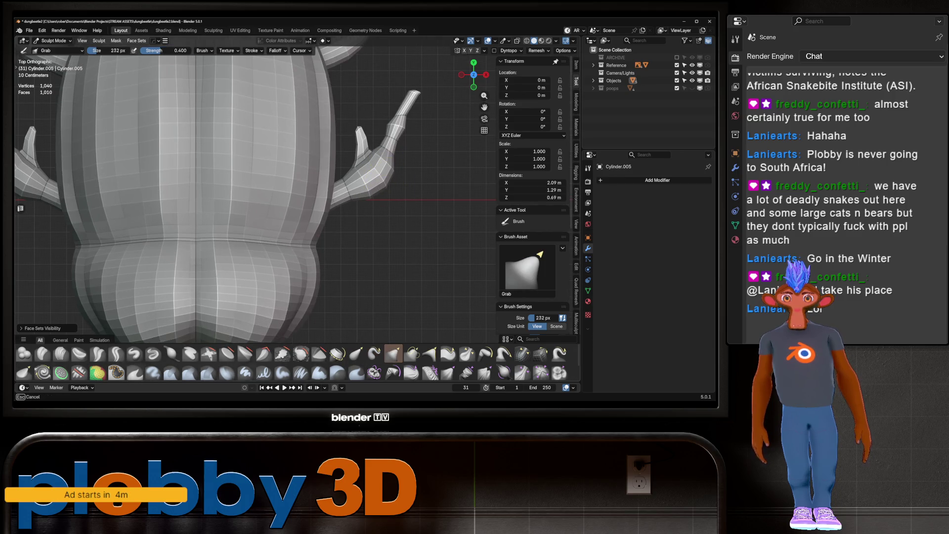
key(alt+q)
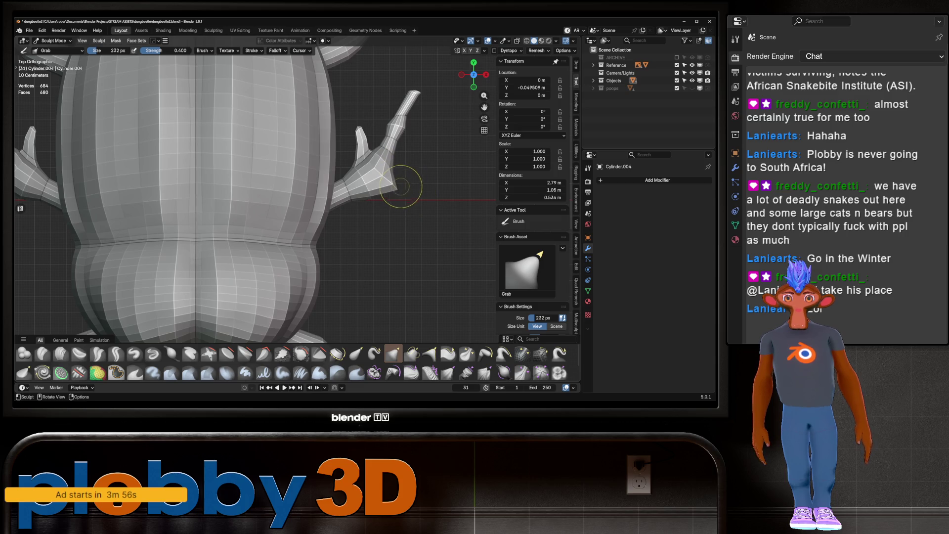
drag(382, 182, 376, 182)
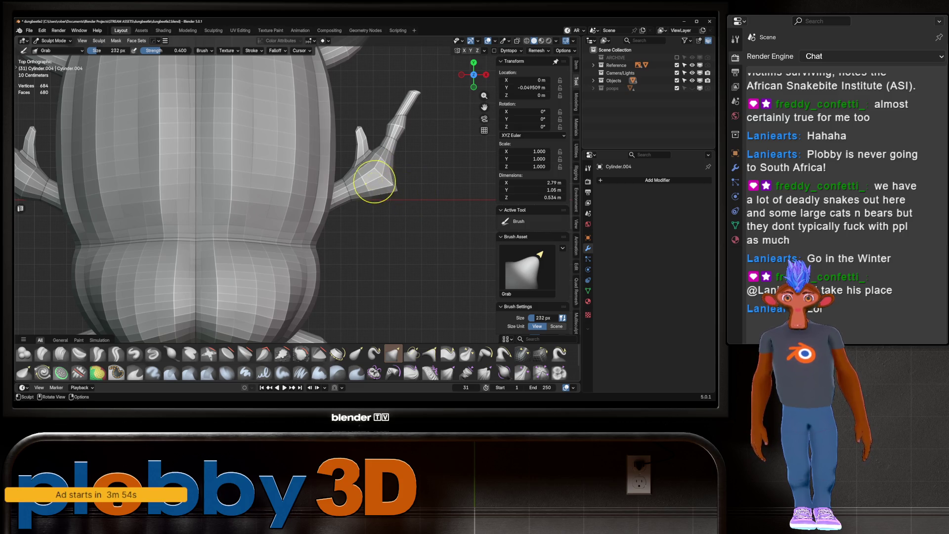
scroll(378, 182, down, 4)
scroll(378, 181, down, 4)
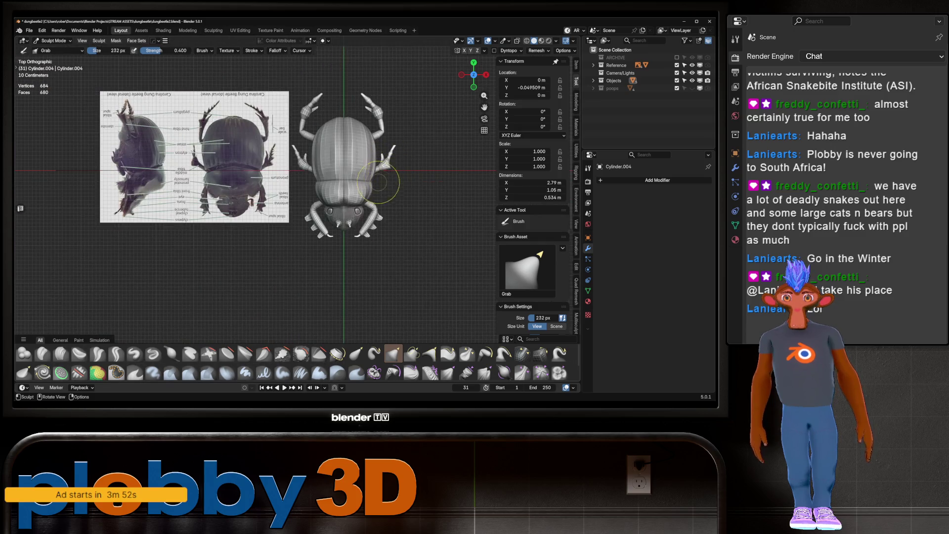
key(Tab)
key(Tab)
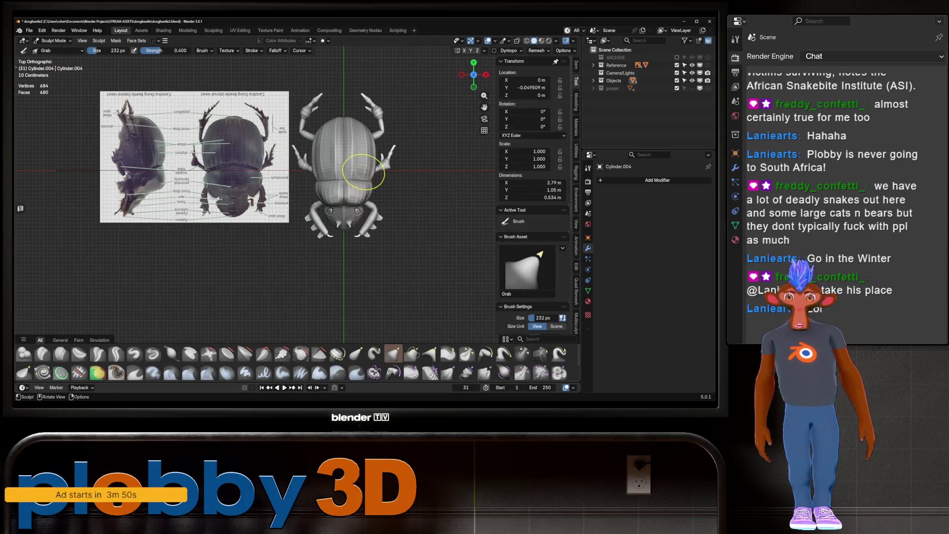
scroll(342, 170, up, 3)
scroll(342, 170, up, 3)
mouse_move(341, 171)
middle_down()
mouse_move(297, 192)
mouse_move(314, 196)
mouse_move(313, 186)
middle_up()
scroll(312, 193, down, 3)
scroll(314, 197, down, 2)
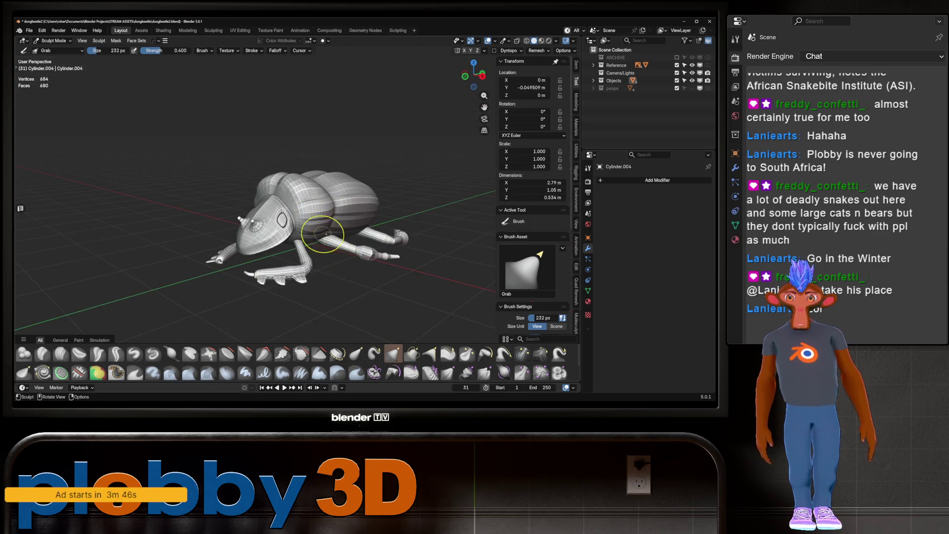
scroll(313, 186, up, 3)
scroll(316, 179, up, 3)
scroll(315, 182, down, 4)
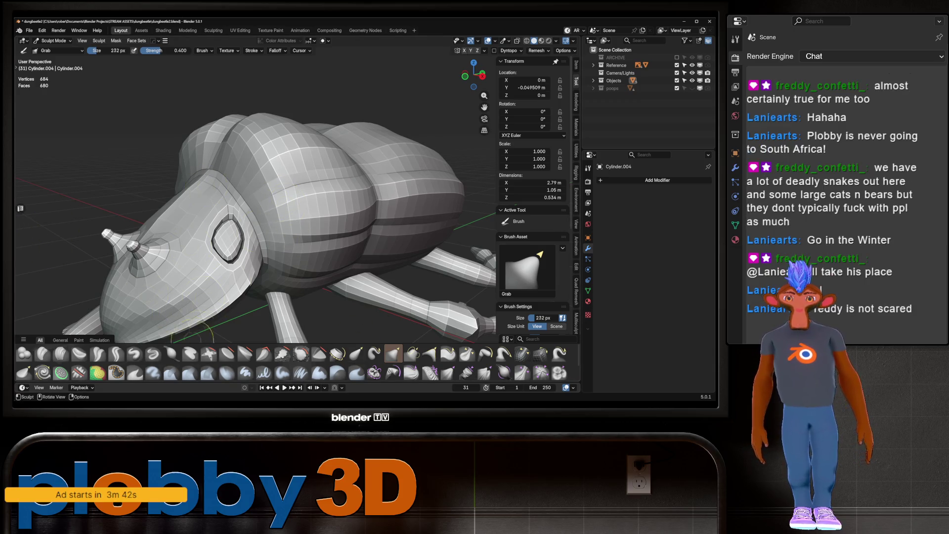
click(116, 354)
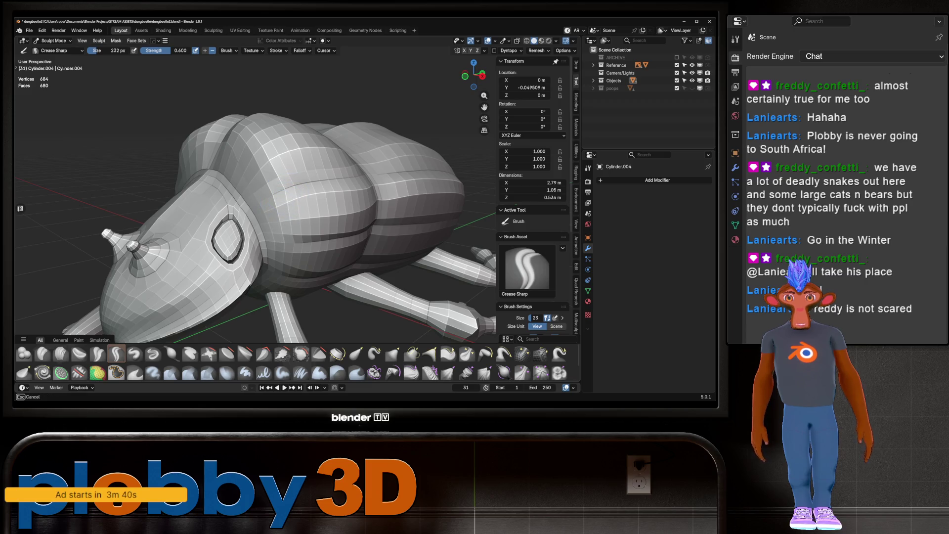
Step: Carve Crease Sharp strokes into the beetle body near the head while circling it
key(alt+q)
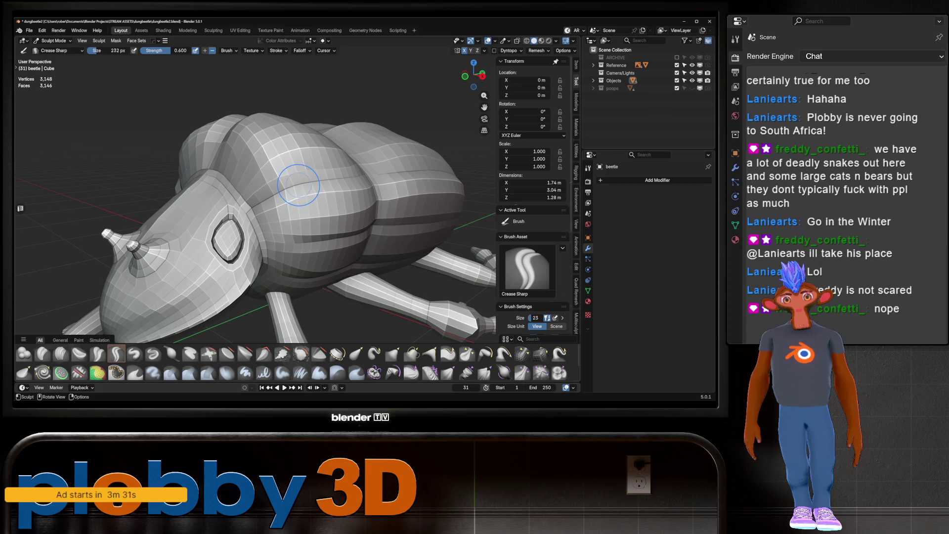
scroll(289, 188, down, 4)
mouse_move(289, 187)
middle_down()
mouse_move(319, 178)
mouse_move(297, 204)
middle_up()
scroll(319, 178, up, 3)
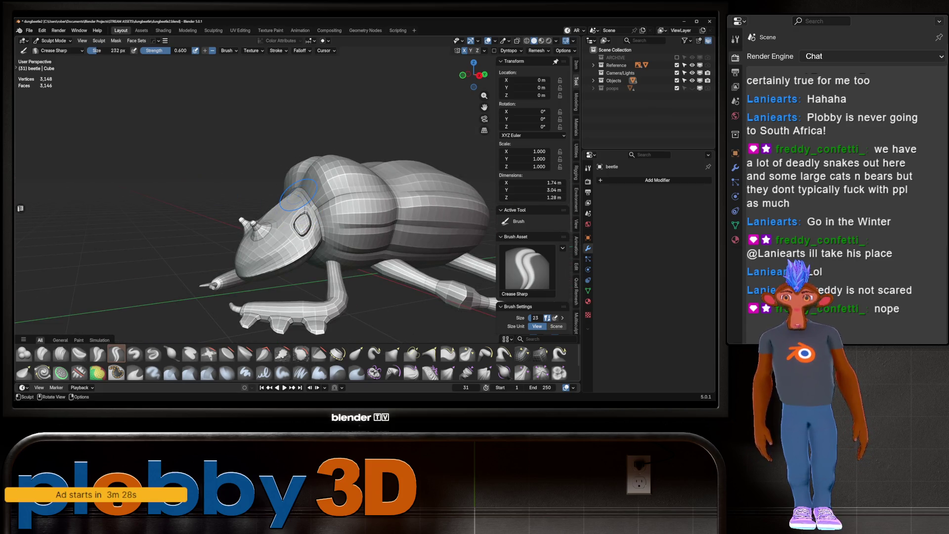
scroll(313, 207, up, 1)
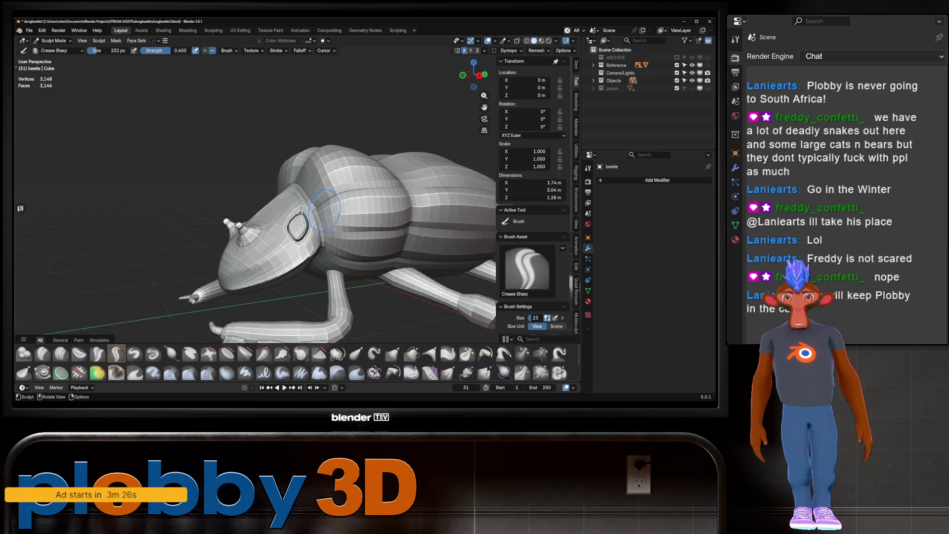
scroll(315, 209, up, 2)
scroll(319, 216, up, 3)
scroll(324, 224, down, 3)
middle_drag(324, 225, 242, 200)
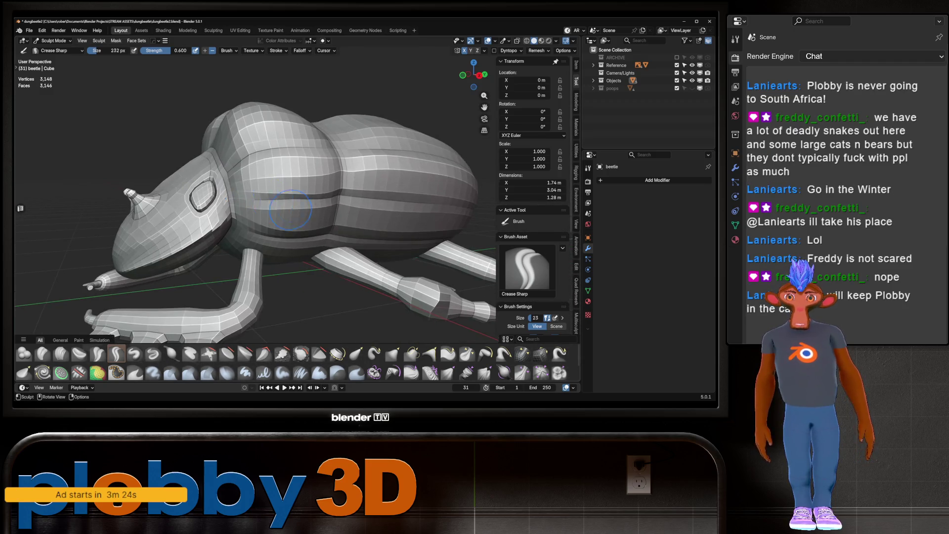
mouse_move(249, 196)
mouse_down()
mouse_move(223, 203)
mouse_move(236, 215)
mouse_up()
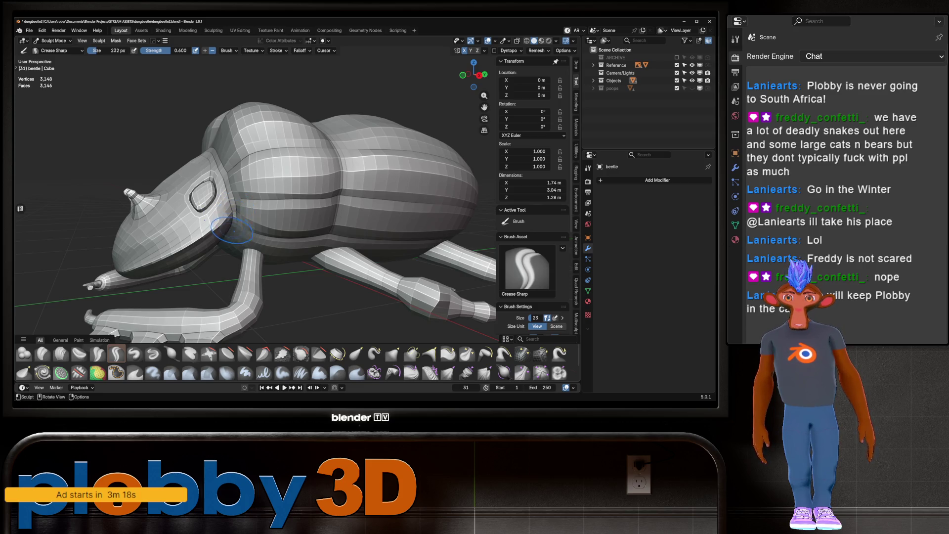
mouse_move(233, 232)
middle_down()
mouse_move(296, 200)
mouse_move(230, 214)
middle_up()
scroll(310, 193, up, 4)
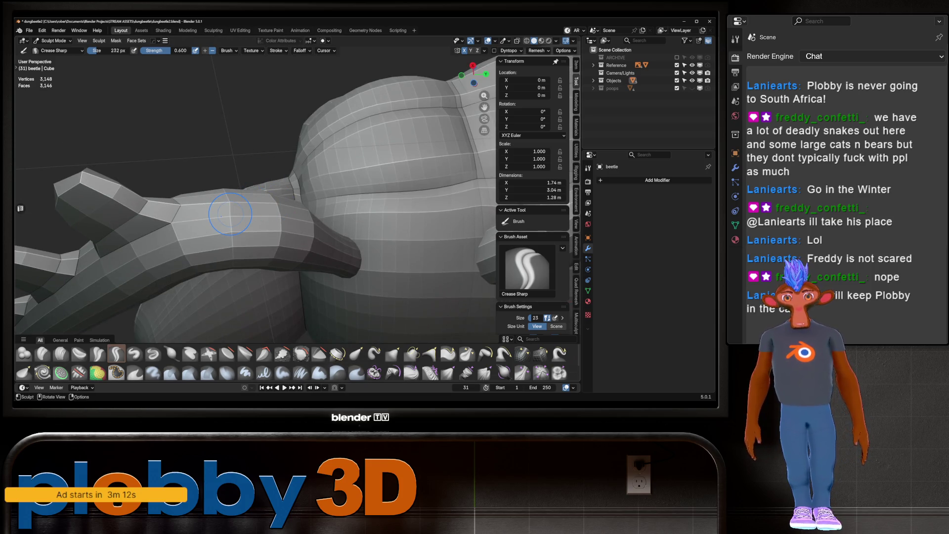
middle_drag(230, 214, 318, 207)
key(ctrl)
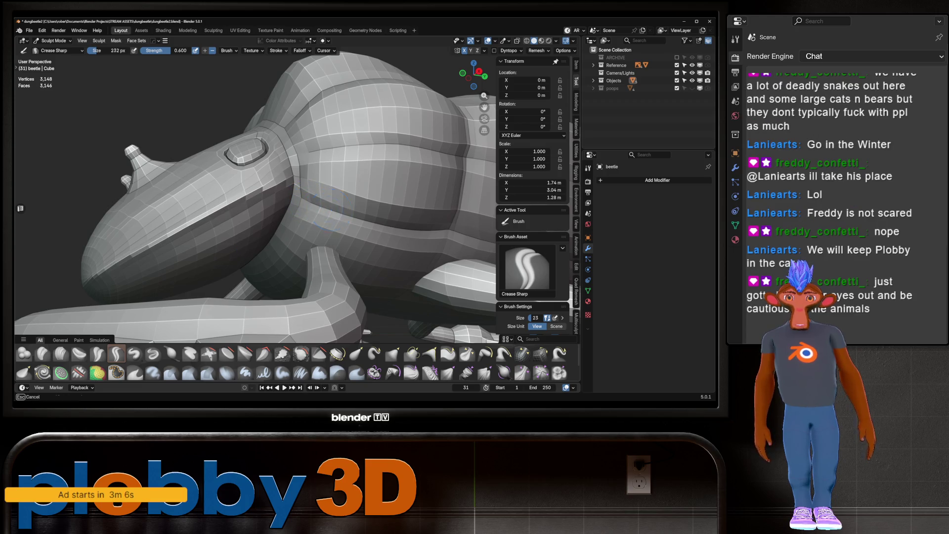
scroll(306, 200, down, 4)
mouse_move(305, 201)
middle_down()
mouse_move(326, 197)
mouse_move(352, 214)
middle_up()
scroll(352, 214, up, 6)
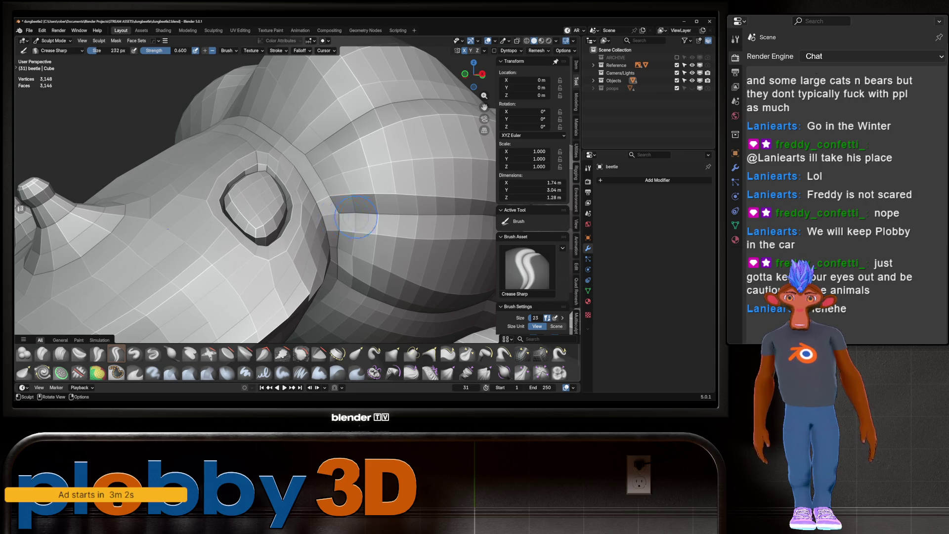
scroll(349, 215, down, 4)
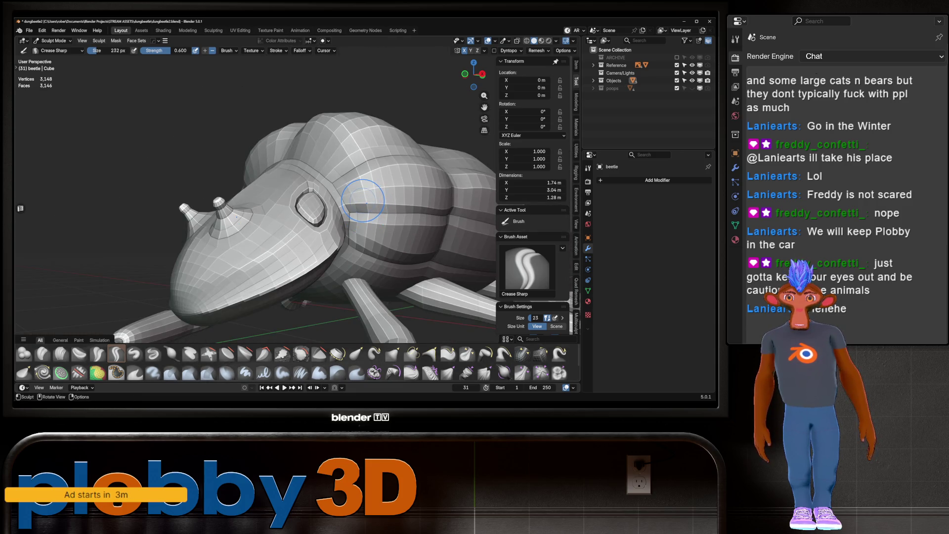
scroll(365, 214, up, 2)
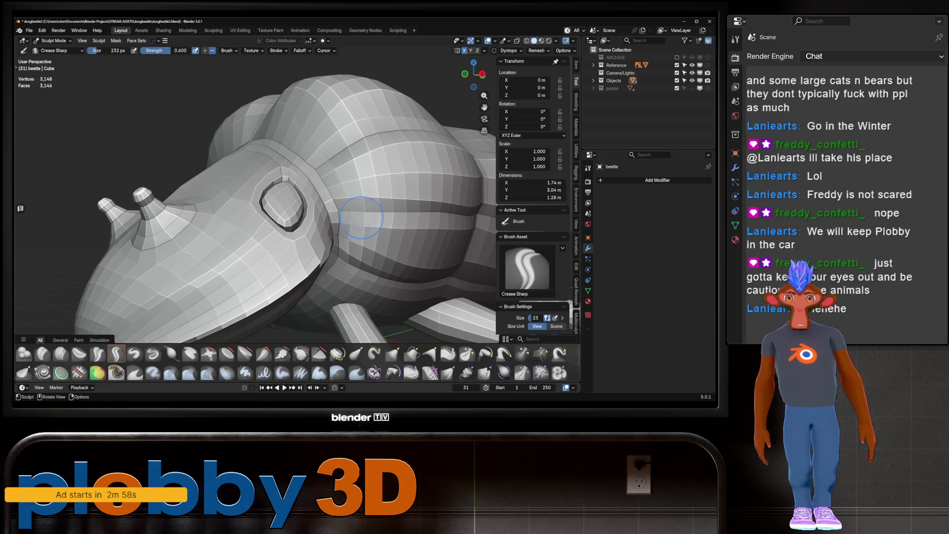
scroll(364, 215, down, 4)
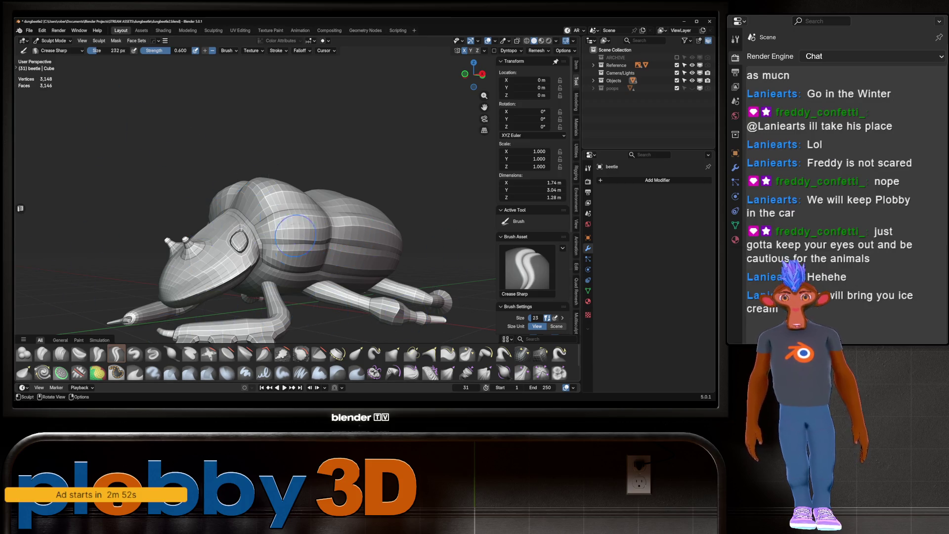
middle_drag(305, 226, 386, 222)
scroll(257, 222, down, 4)
mouse_move(256, 222)
middle_down()
mouse_move(257, 149)
mouse_move(267, 245)
middle_up()
scroll(257, 149, down, 2)
scroll(267, 245, up, 2)
scroll(267, 256, up, 2)
key(shift)
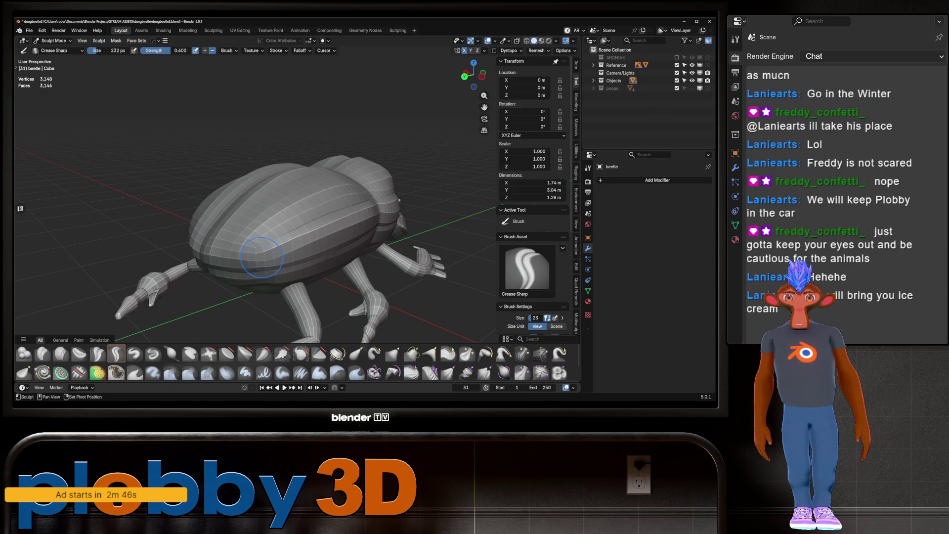
scroll(268, 250, down, 3)
mouse_move(269, 250)
middle_down()
mouse_move(260, 223)
mouse_move(326, 260)
middle_up()
scroll(256, 254, up, 2)
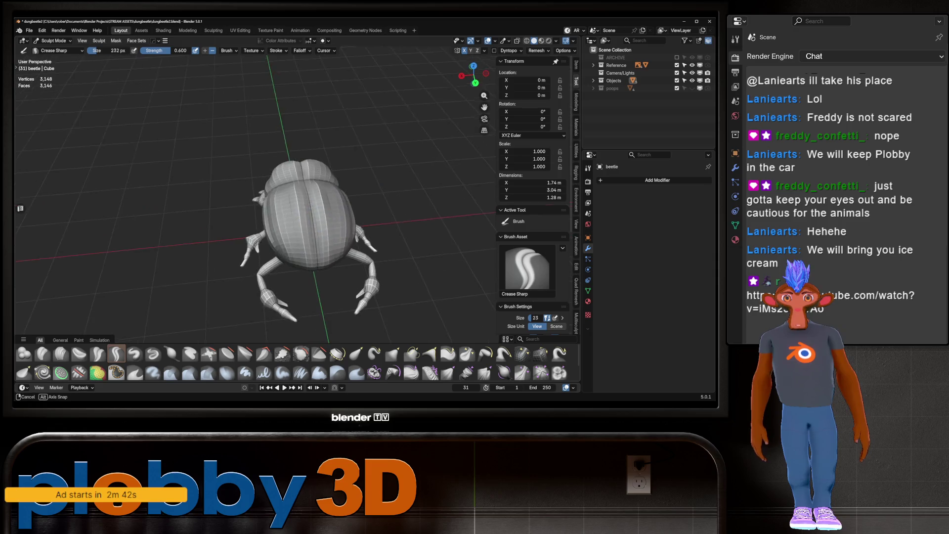
scroll(326, 260, up, 2)
scroll(333, 244, down, 3)
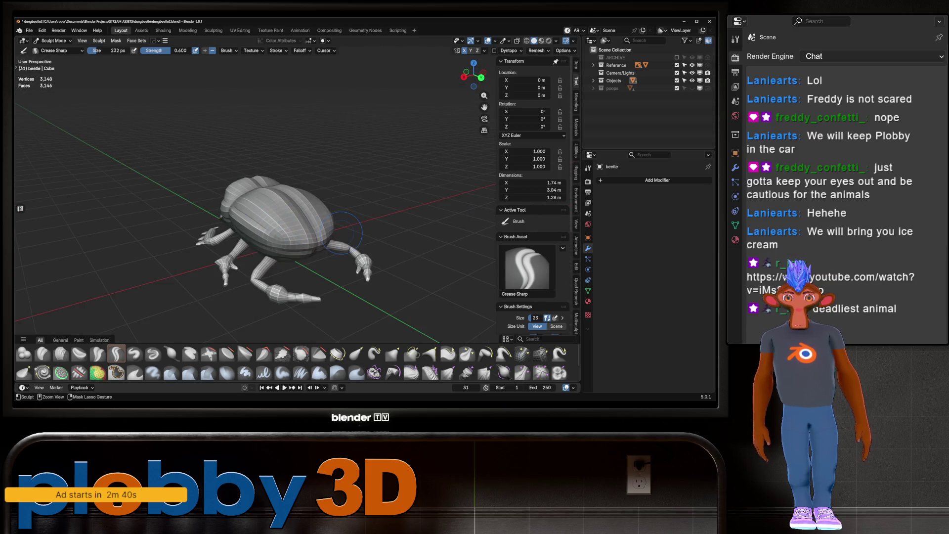
middle_drag(337, 222, 282, 226)
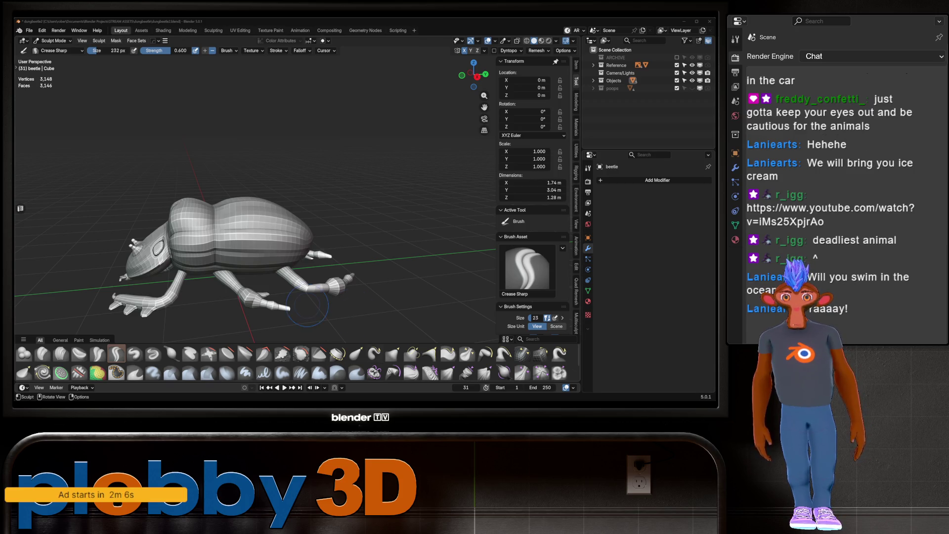
Step: Circle the beetle from above, side and front while creasing the leg joints
middle_drag(209, 247, 245, 180)
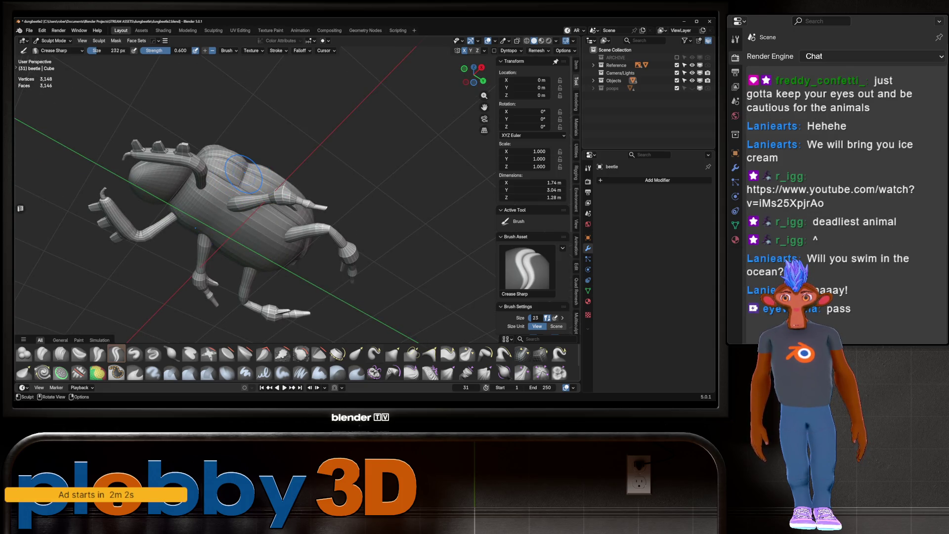
scroll(244, 174, up, 4)
middle_drag(244, 173, 236, 196)
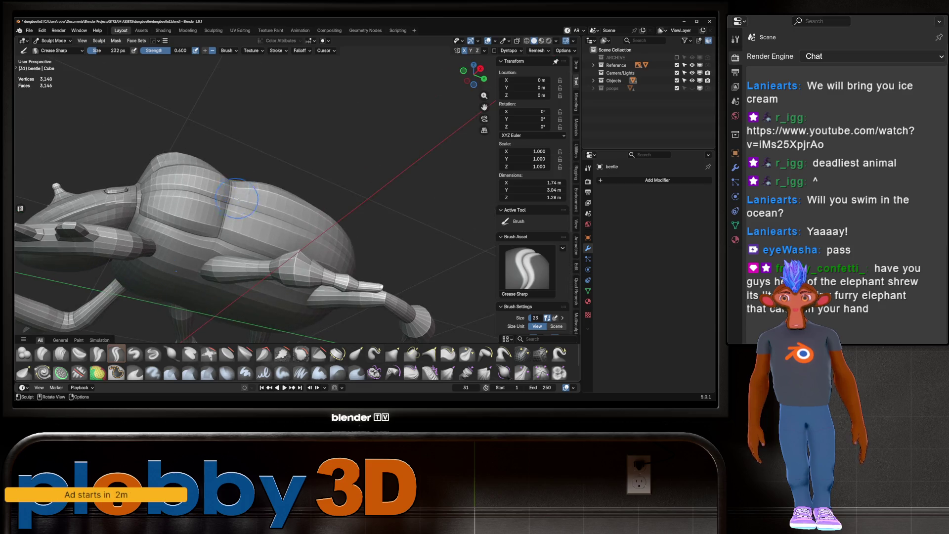
scroll(237, 197, up, 2)
scroll(238, 197, up, 2)
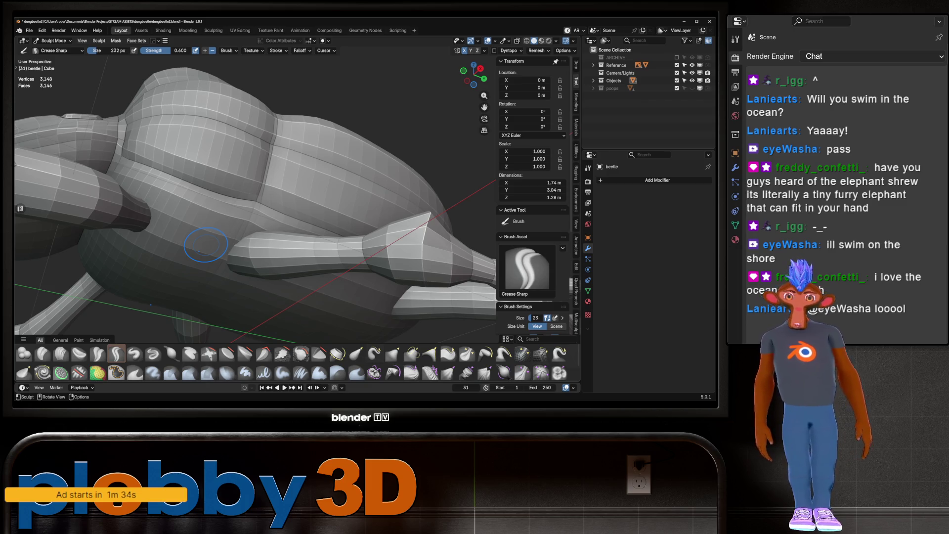
mouse_move(192, 239)
middle_down()
mouse_move(123, 171)
mouse_move(119, 182)
middle_up()
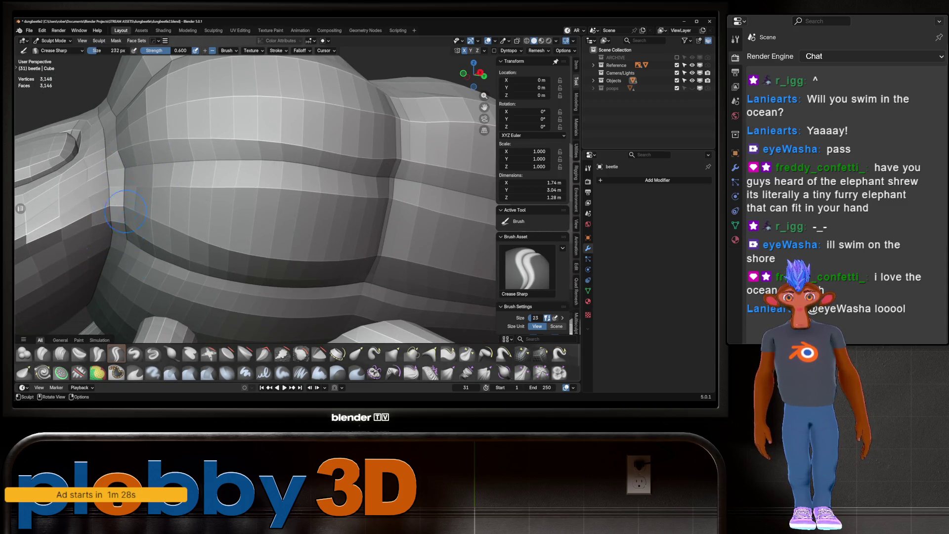
scroll(119, 193, down, 5)
scroll(143, 183, down, 5)
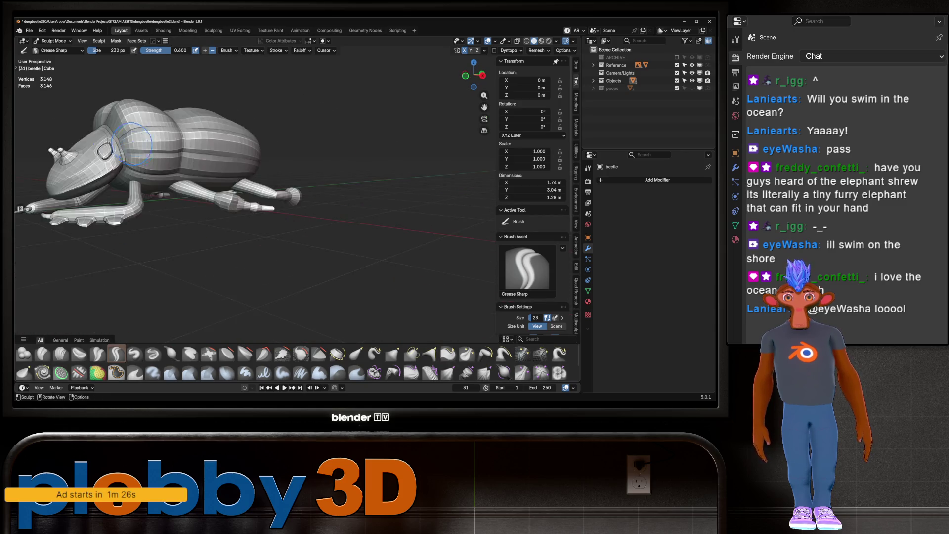
middle_drag(142, 183, 311, 201)
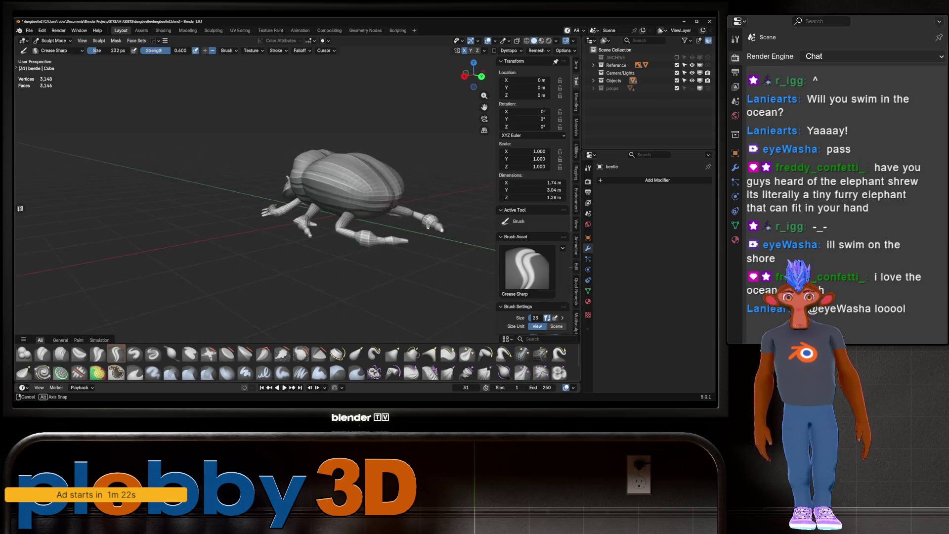
middle_drag(312, 201, 281, 133)
scroll(281, 133, up, 2)
scroll(281, 133, up, 4)
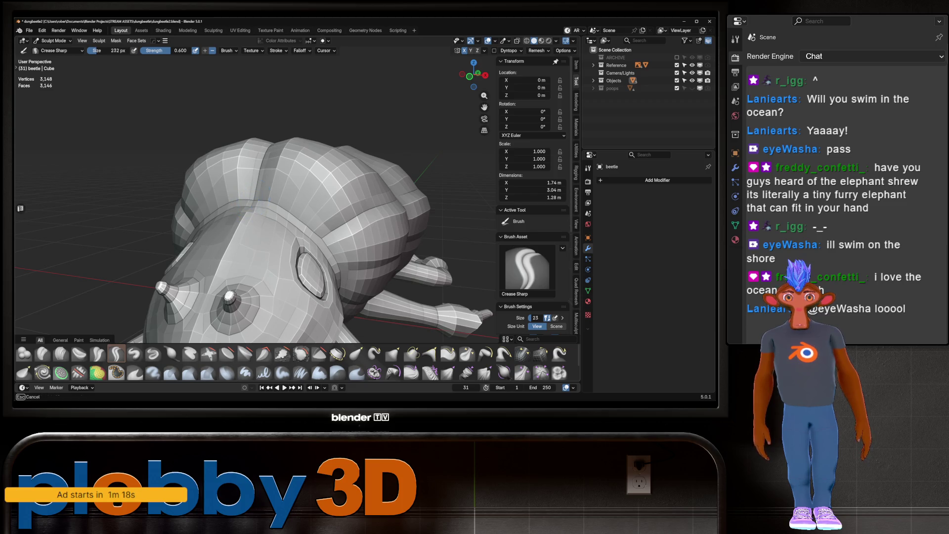
scroll(253, 191, down, 5)
mouse_move(253, 192)
middle_down()
mouse_move(270, 219)
mouse_move(200, 177)
middle_up()
scroll(252, 192, up, 3)
scroll(265, 212, down, 3)
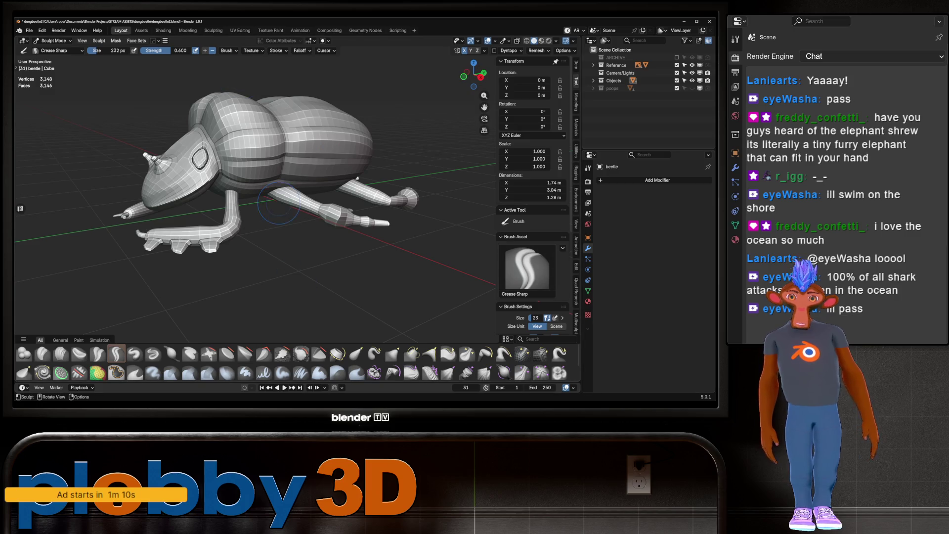
scroll(306, 247, up, 2)
scroll(273, 228, up, 2)
scroll(274, 229, up, 1)
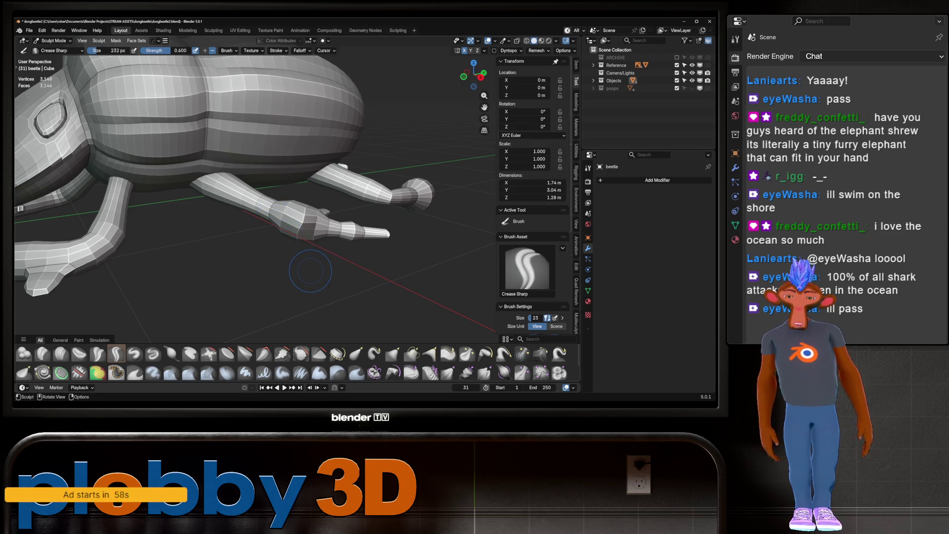
scroll(292, 248, up, 3)
scroll(293, 249, up, 3)
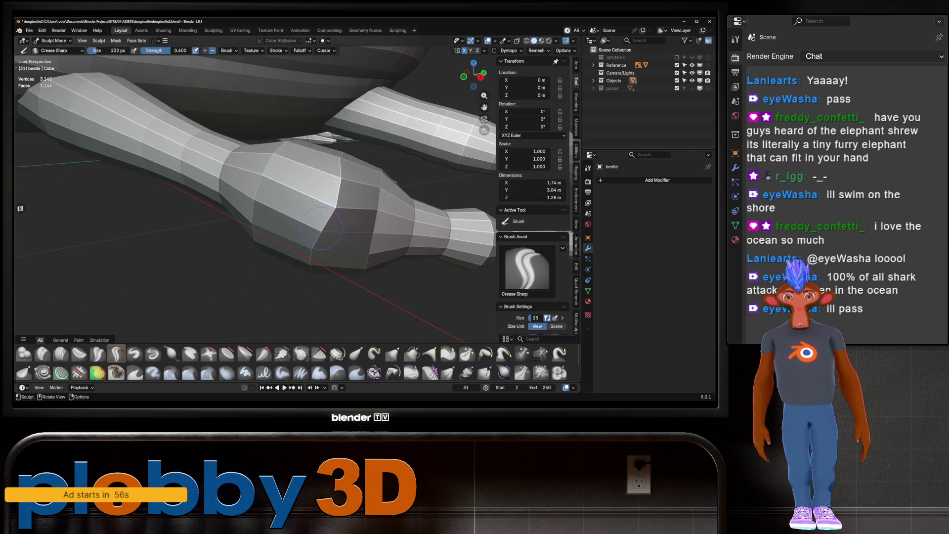
Step: Toggle the leg into Edit Mode for mesh editing
key(Tab)
key(Tab)
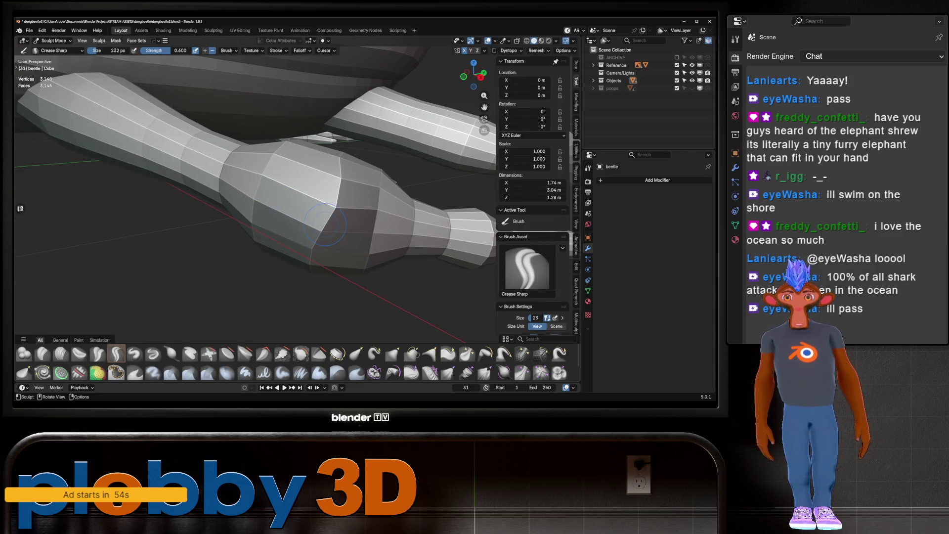
key(Tab)
mouse_move(293, 208)
middle_down()
mouse_move(252, 215)
mouse_move(252, 149)
mouse_move(252, 215)
middle_up()
key(Tab)
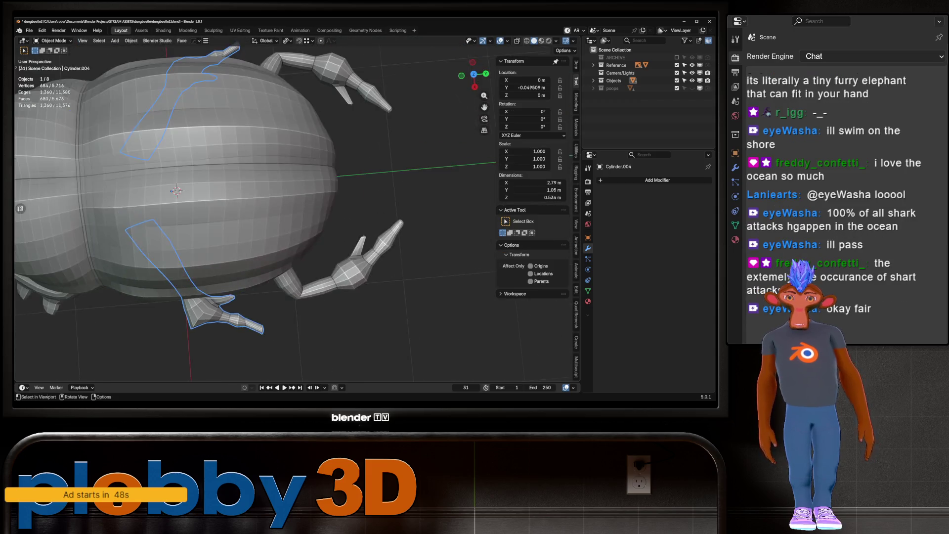
scroll(252, 216, down, 5)
Step: Mirror the Cylinder.005 front leg across X with the HardOps gizmo and apply the Hops_Mirror modifier
middle_drag(282, 248, 244, 245)
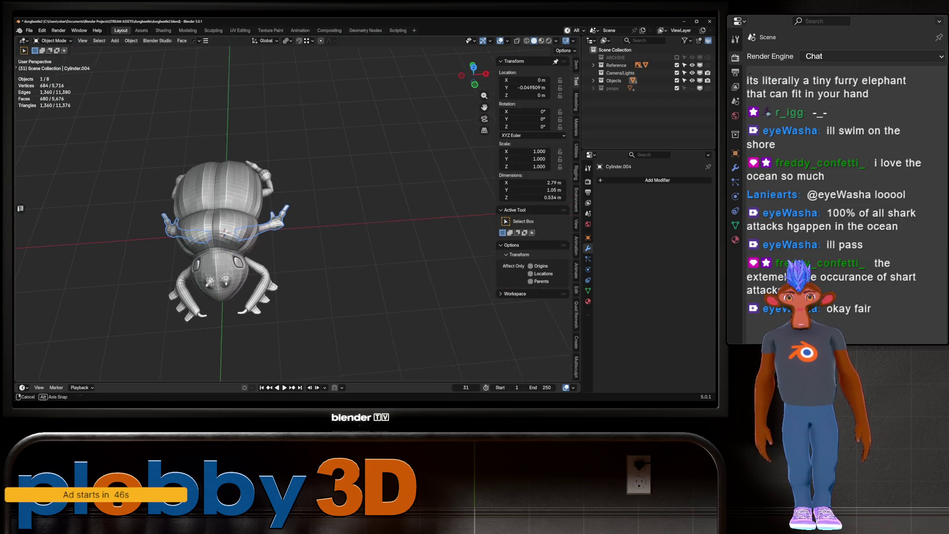
click(253, 294)
key(alt+x)
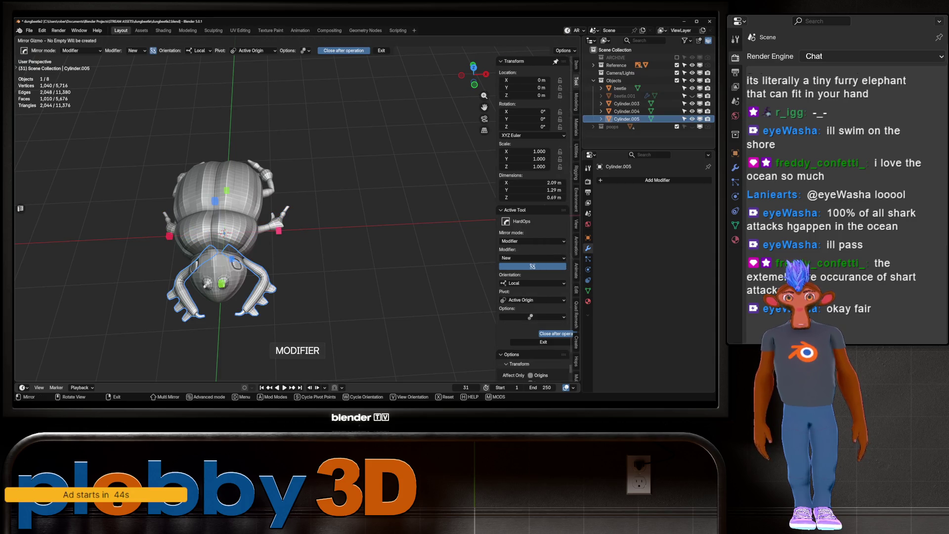
click(278, 230)
scroll(252, 215, up, 3)
middle_drag(252, 215, 296, 186)
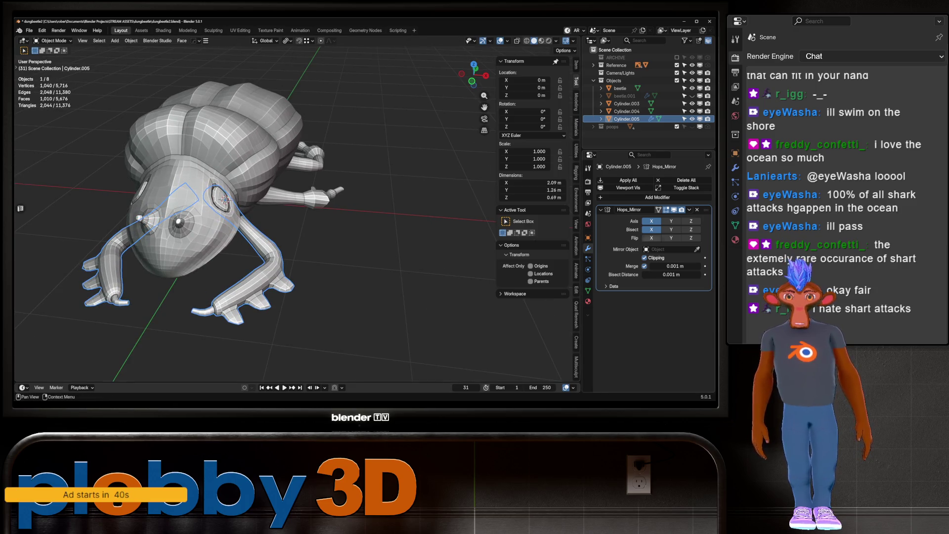
key(ctrl+a)
scroll(297, 223, down, 3)
mouse_move(297, 223)
middle_down()
mouse_move(334, 238)
mouse_move(245, 245)
middle_up()
scroll(297, 223, up, 3)
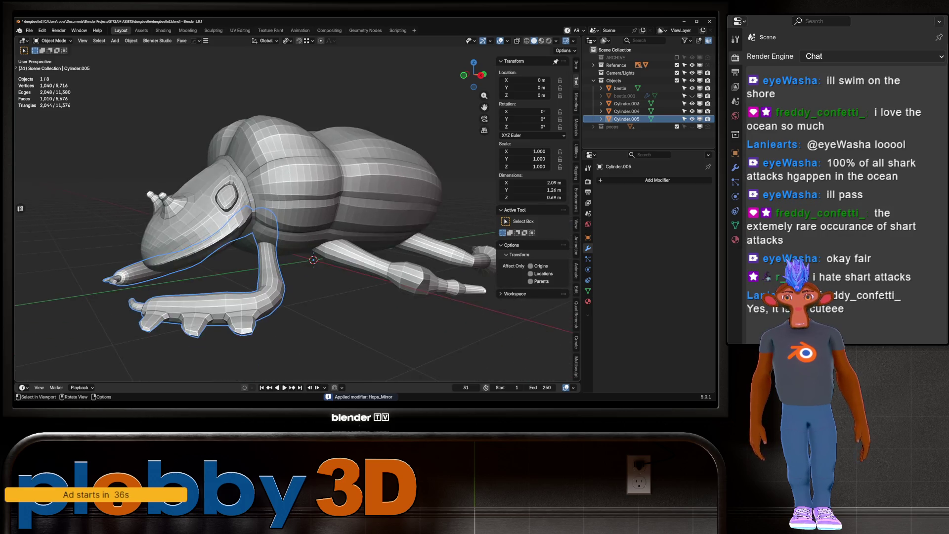
middle_drag(297, 222, 282, 163)
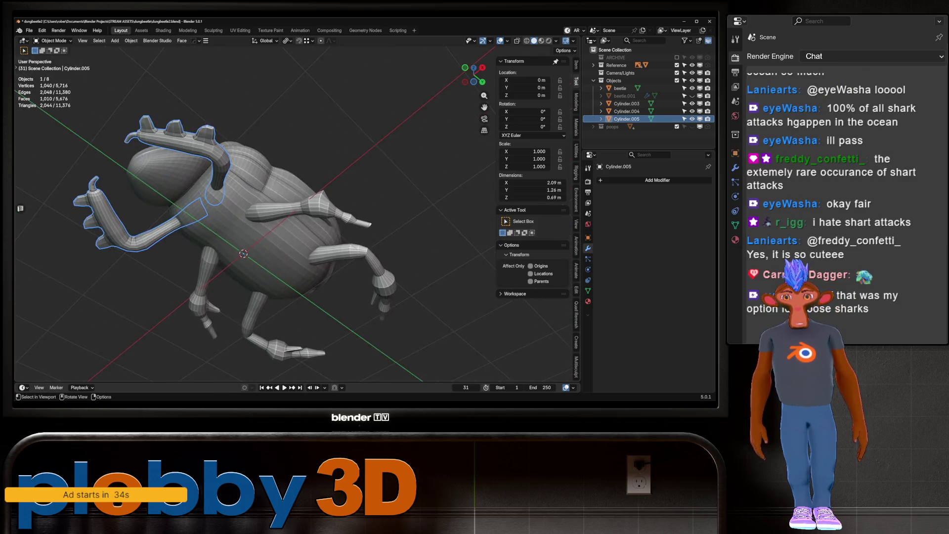
mouse_move(297, 223)
middle_down()
mouse_move(312, 185)
mouse_move(297, 223)
middle_up()
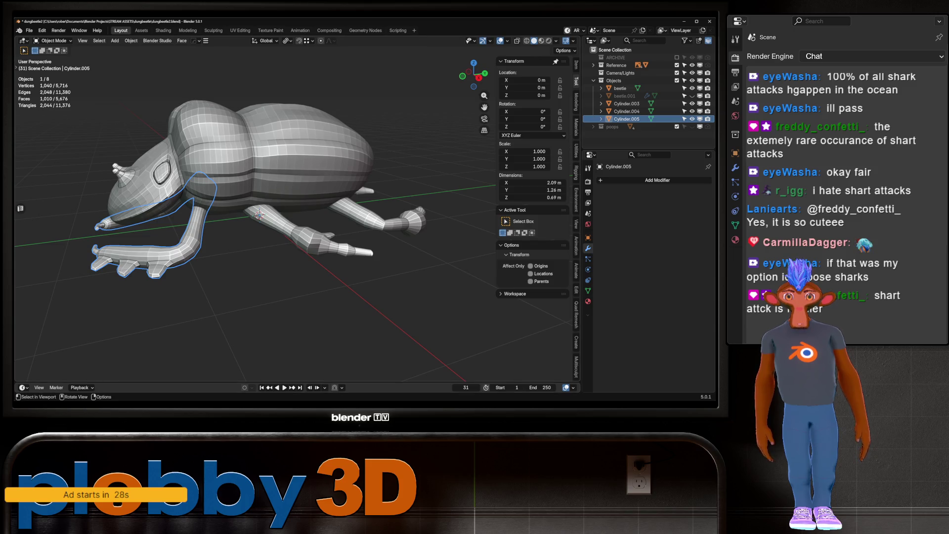
scroll(256, 208, up, 2)
scroll(256, 207, up, 2)
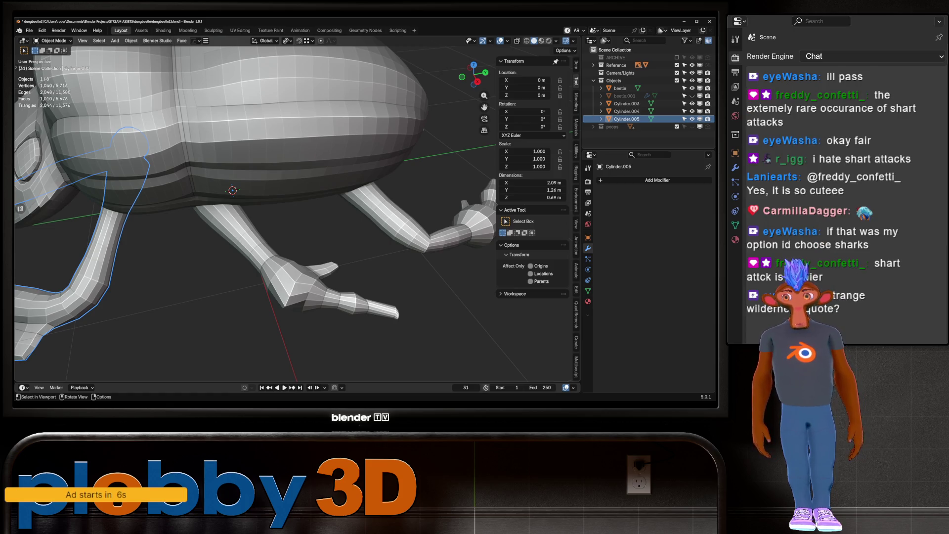
scroll(256, 208, down, 4)
scroll(256, 208, down, 3)
scroll(256, 208, up, 4)
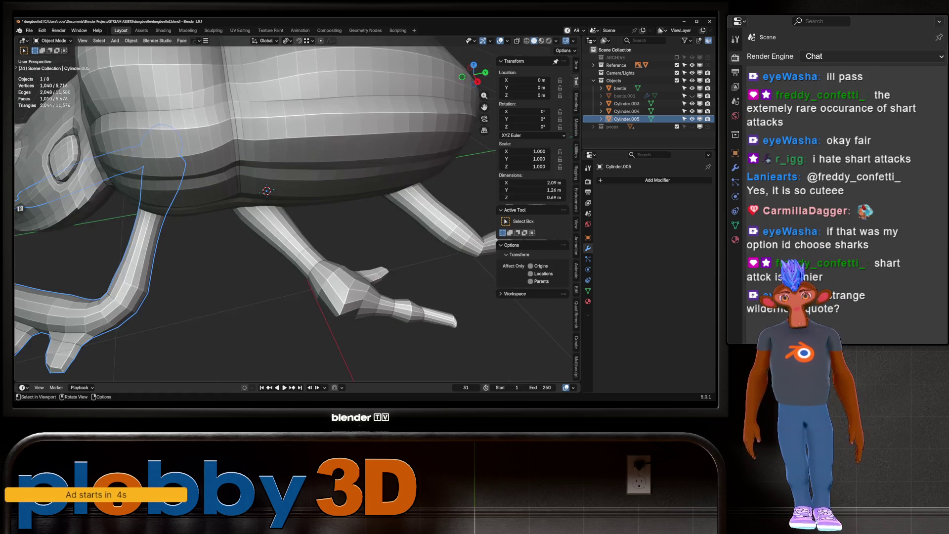
scroll(256, 207, up, 3)
Step: Orbit and pan around the beetle to inspect the legs from below against the reference
mouse_move(256, 208)
middle_down()
mouse_move(222, 222)
mouse_move(244, 193)
mouse_move(223, 208)
middle_up()
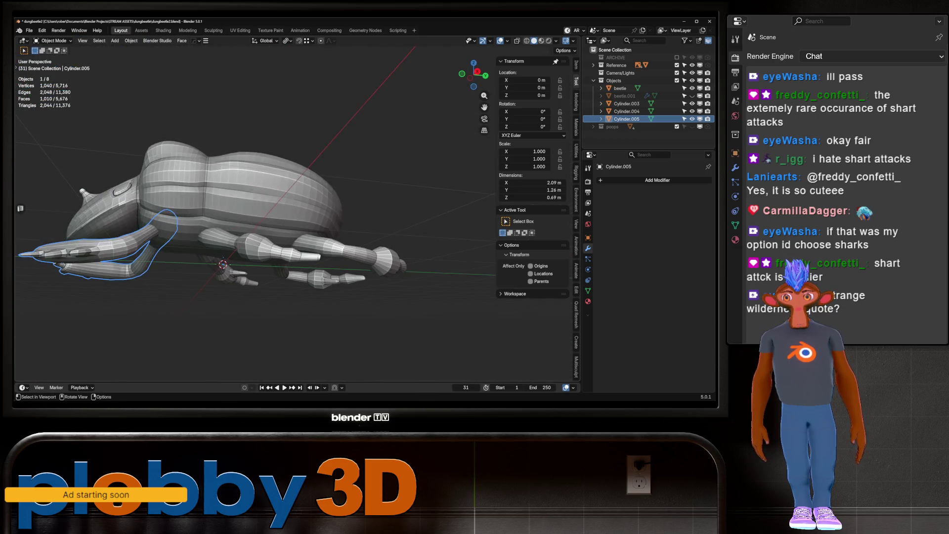
scroll(256, 207, up, 3)
scroll(256, 208, down, 4)
middle_drag(256, 208, 245, 185)
scroll(256, 208, down, 4)
scroll(245, 186, up, 4)
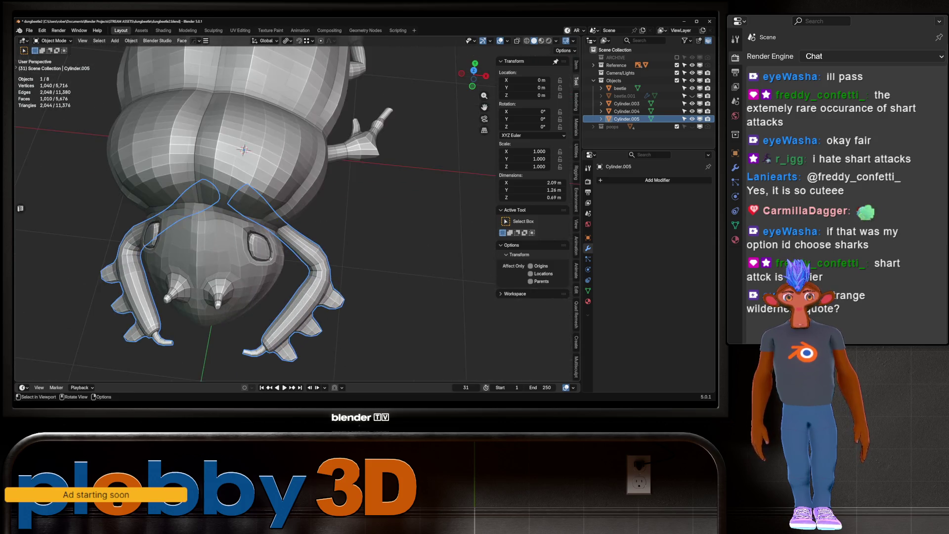
middle_drag(262, 105, 239, 120)
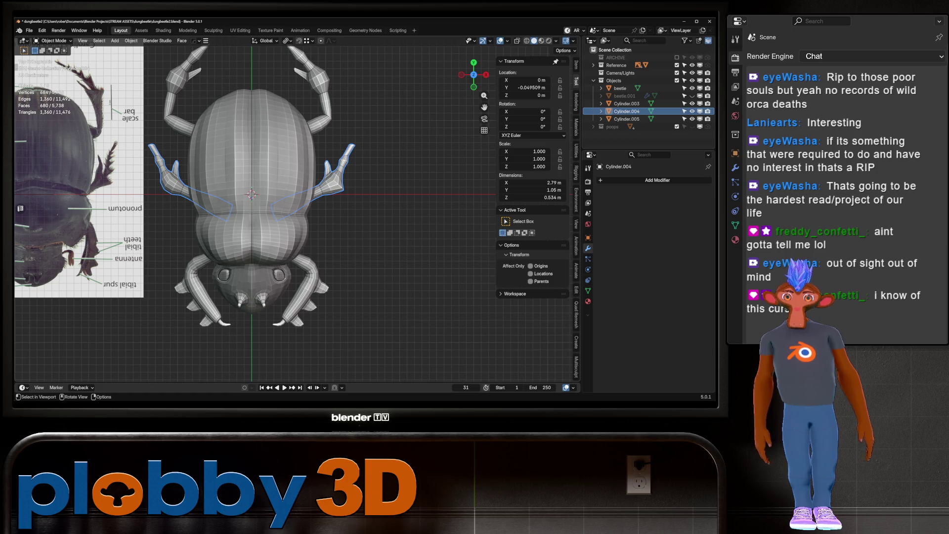
Step: Make the front leg Cylinder.005 active and switch it into Sculpt Mode
middle_drag(253, 223, 252, 192)
scroll(297, 282, up, 3)
scroll(296, 282, up, 3)
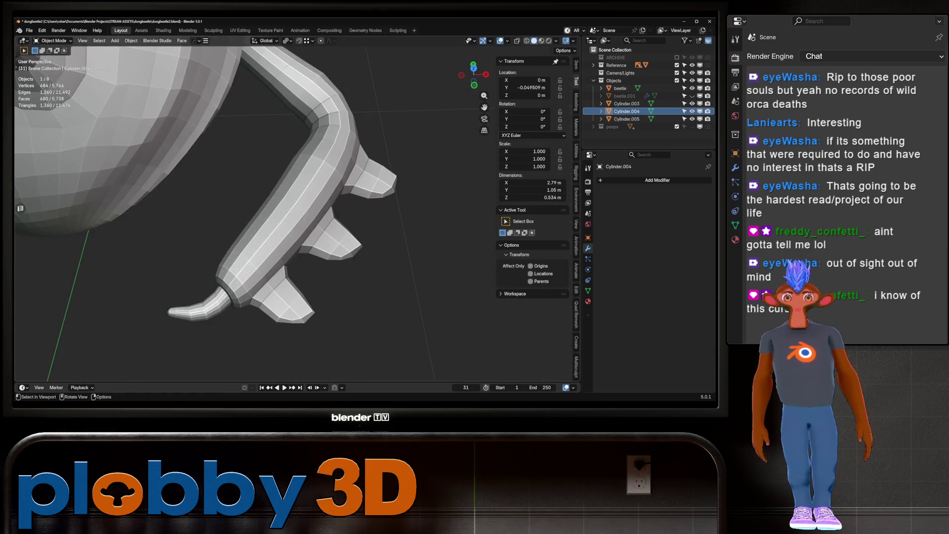
scroll(297, 281, up, 2)
click(269, 222)
key(ctrl+Tab)
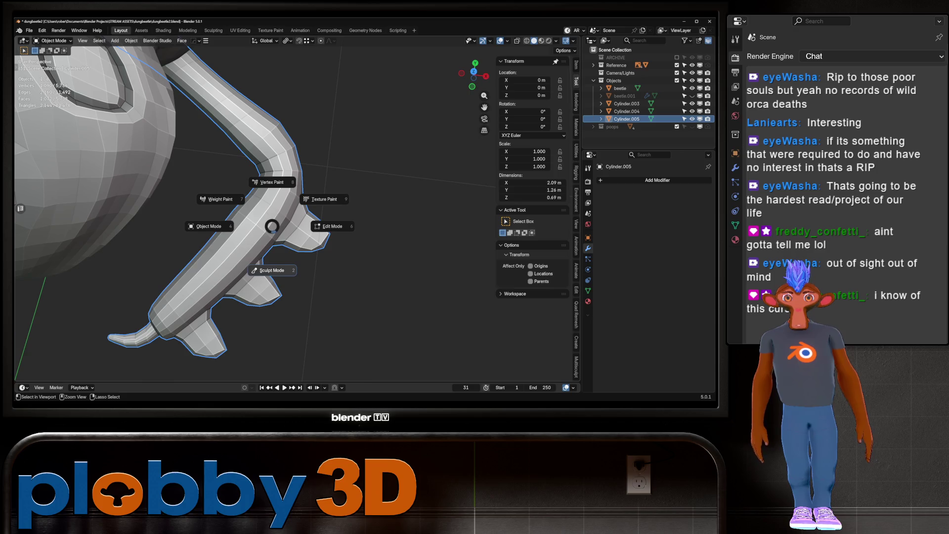
click(269, 268)
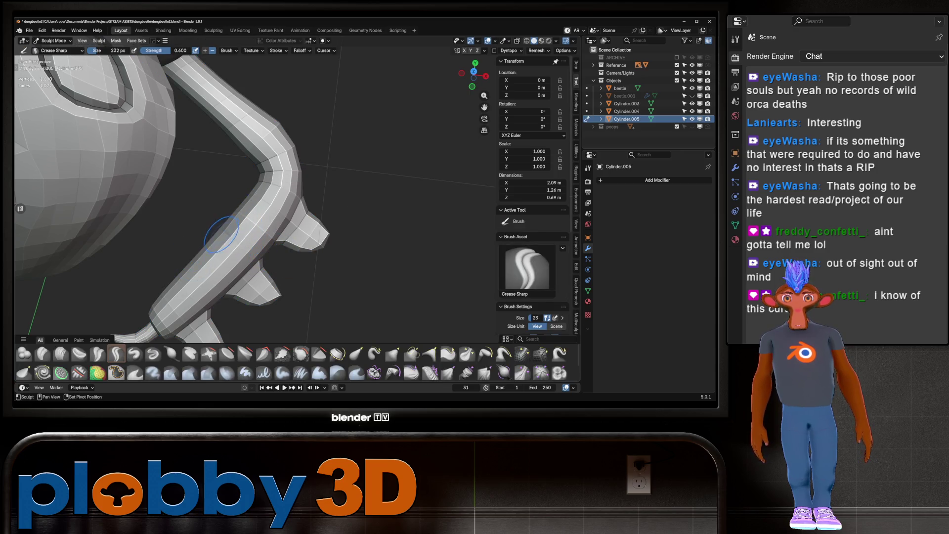
Step: Stroke sharp creases along the spiked front leg, checking it from side and front views
drag(223, 223, 251, 218)
middle_drag(222, 222, 288, 222)
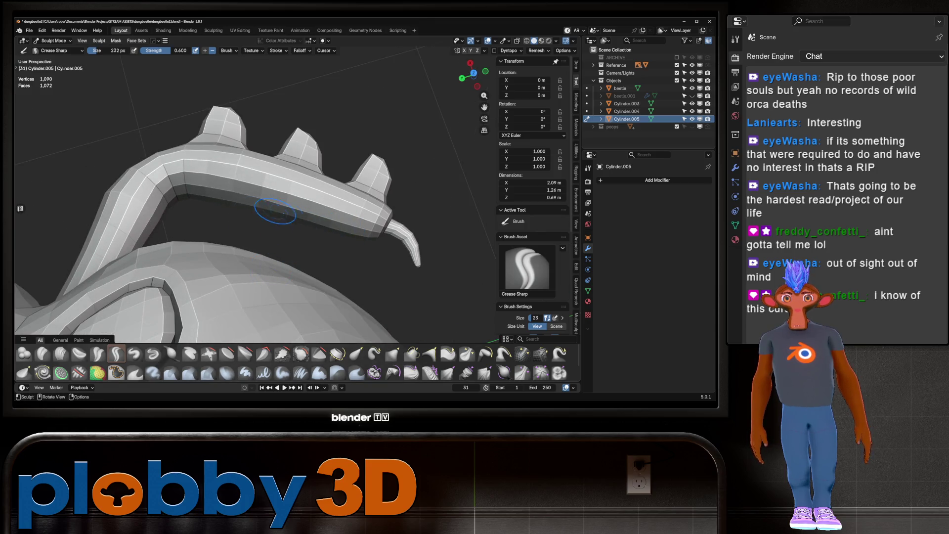
scroll(199, 201, down, 3)
mouse_move(199, 200)
middle_down()
mouse_move(319, 189)
mouse_move(297, 175)
mouse_move(269, 163)
mouse_move(237, 264)
mouse_move(327, 276)
middle_up()
scroll(222, 201, down, 3)
scroll(248, 223, up, 2)
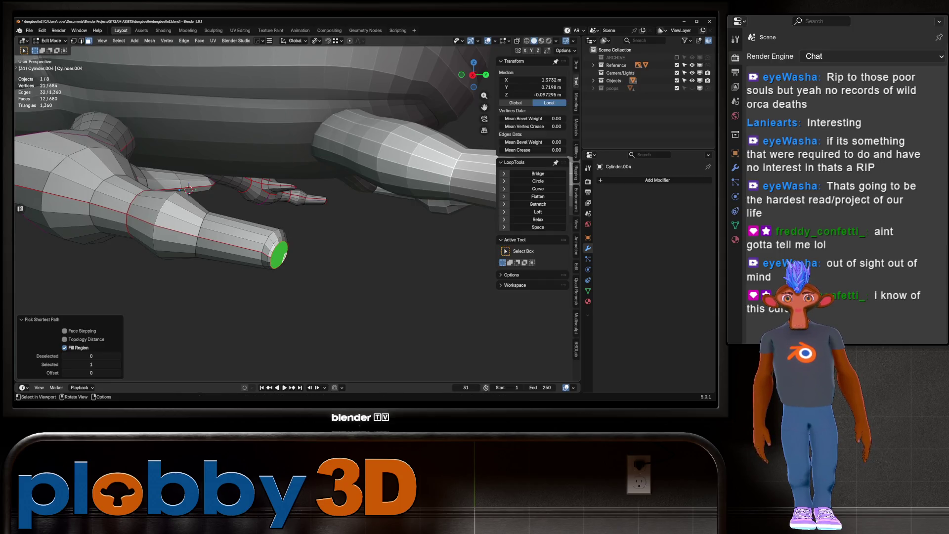
Step: Grow the foot-tip selection, smooth its vertices into a rounder cap, and return to sculpting
key(ctrl+KP_Add)
right_click(297, 277)
click(312, 278)
right_click(284, 254)
click(285, 256)
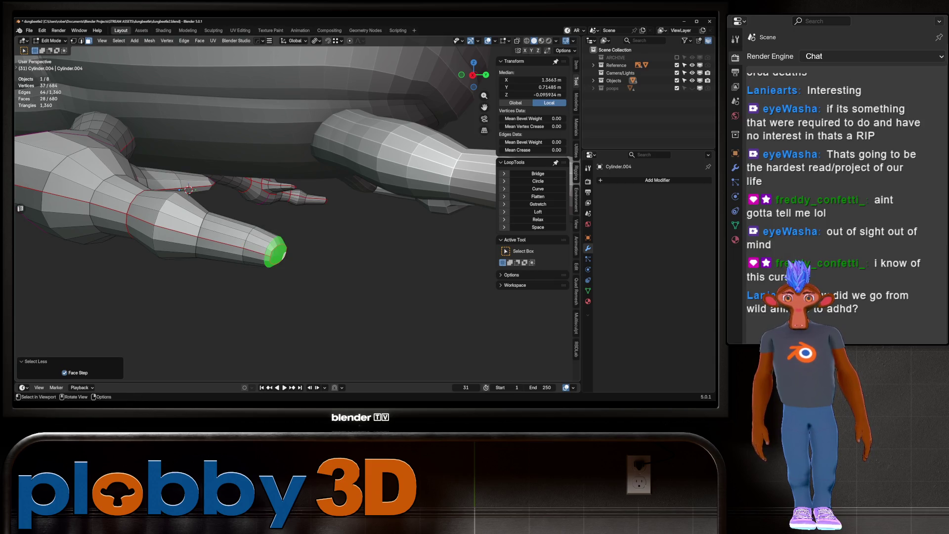
key(ctrl+Tab)
scroll(326, 220, down, 2)
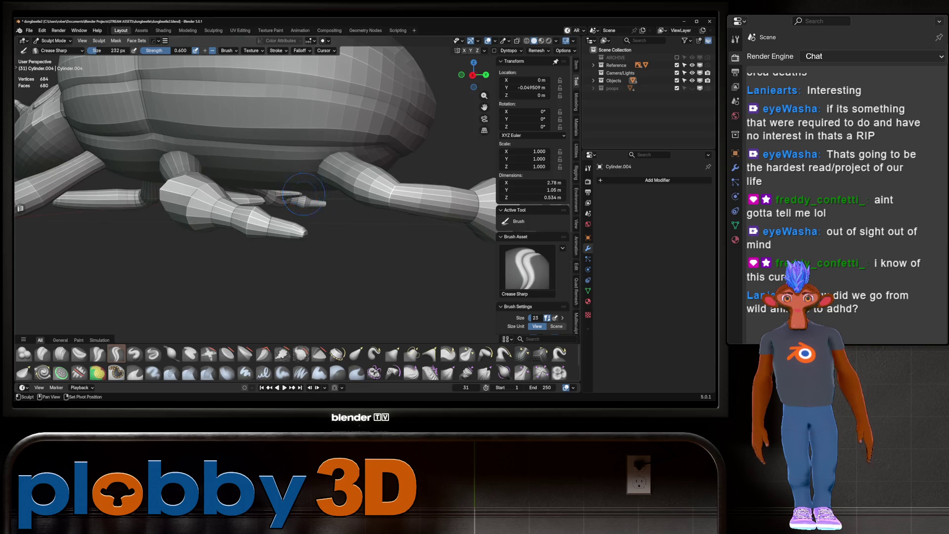
middle_drag(326, 220, 252, 218)
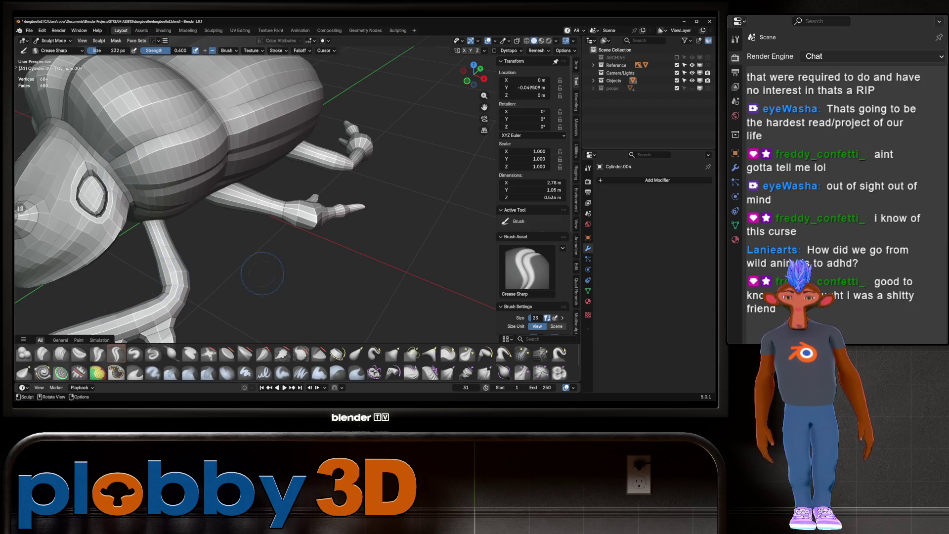
scroll(324, 184, down, 3)
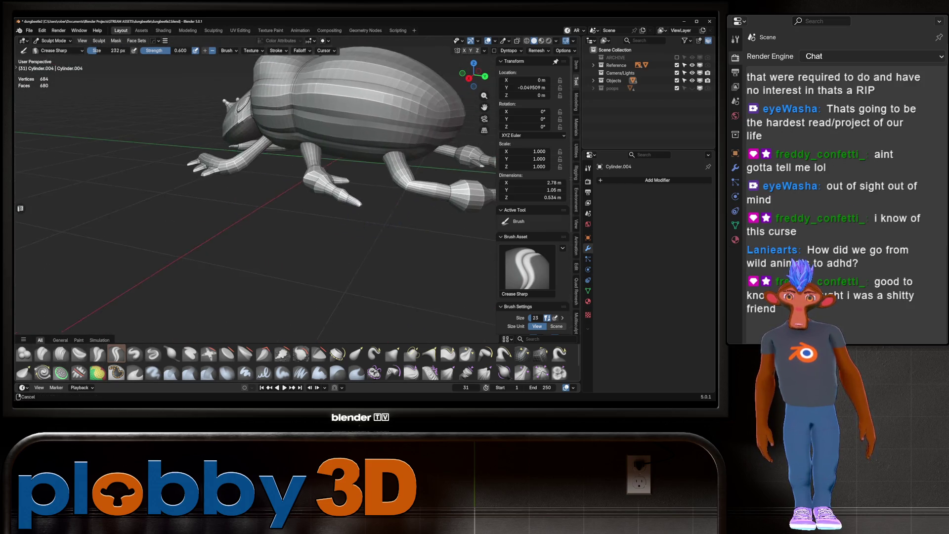
middle_drag(325, 184, 298, 193)
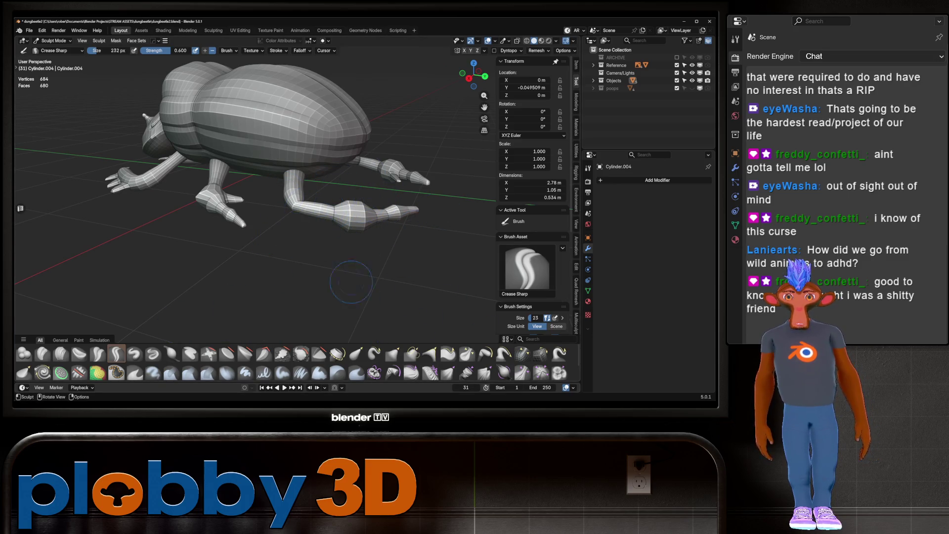
scroll(238, 190, up, 2)
scroll(252, 230, up, 2)
scroll(271, 272, up, 2)
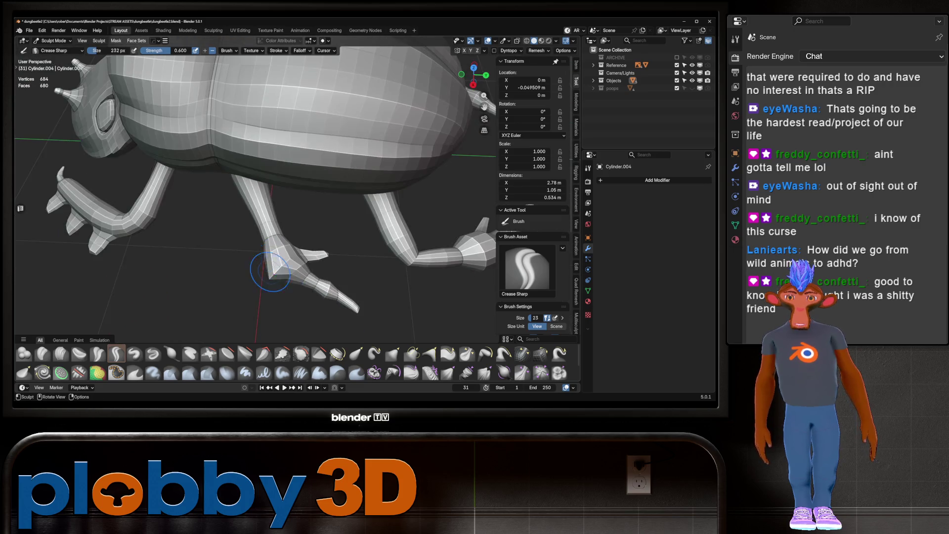
scroll(271, 273, down, 4)
scroll(271, 273, down, 2)
mouse_move(270, 272)
middle_down()
mouse_move(353, 191)
mouse_move(223, 199)
middle_up()
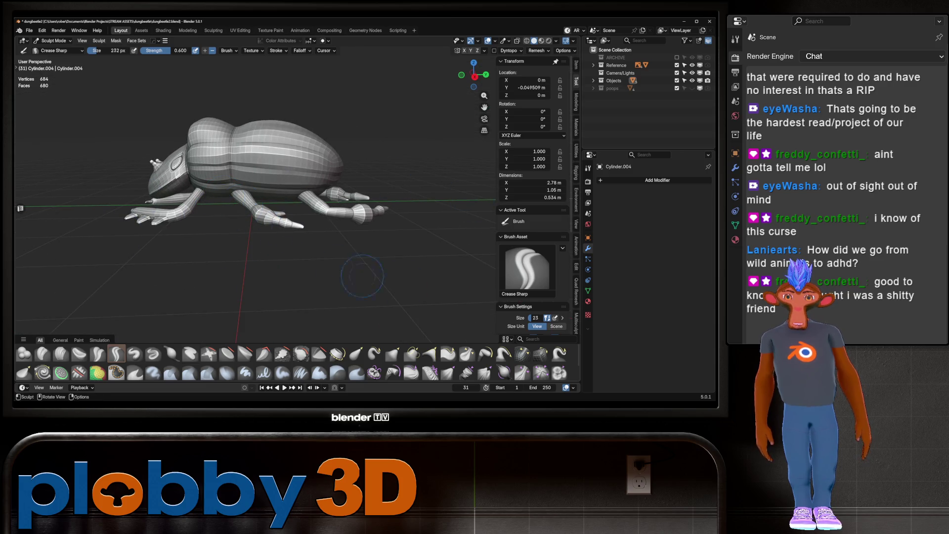
middle_drag(363, 276, 160, 243)
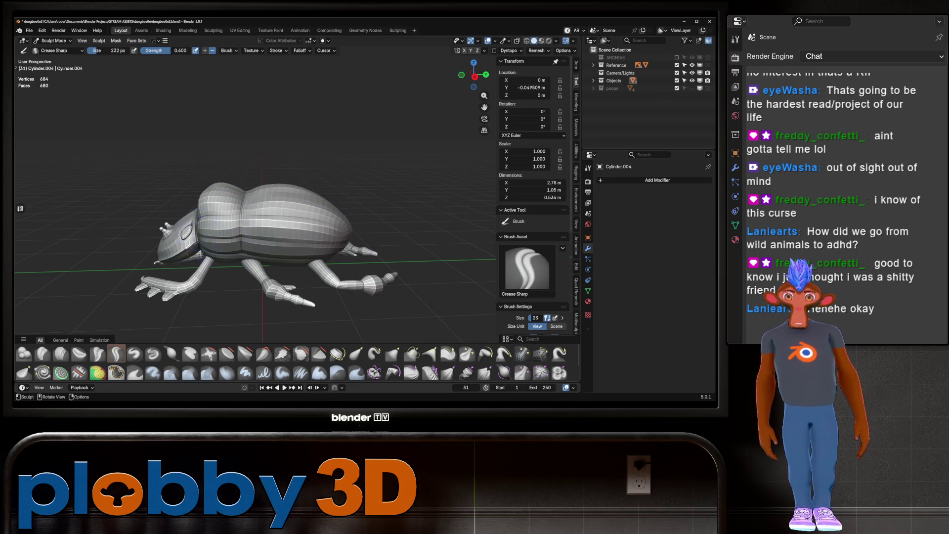
scroll(226, 244, up, 3)
scroll(226, 245, down, 5)
middle_drag(245, 222, 226, 245)
scroll(221, 239, up, 4)
scroll(230, 222, up, 3)
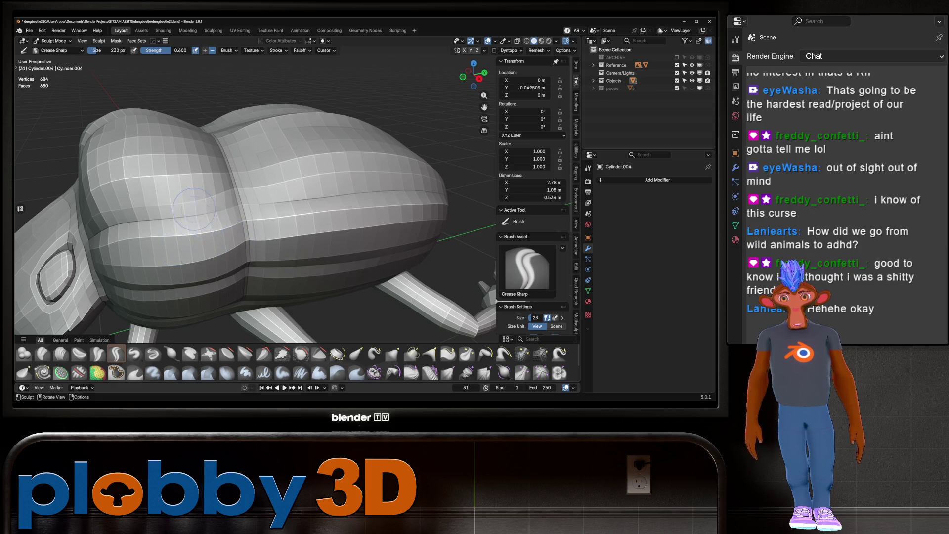
scroll(197, 244, up, 2)
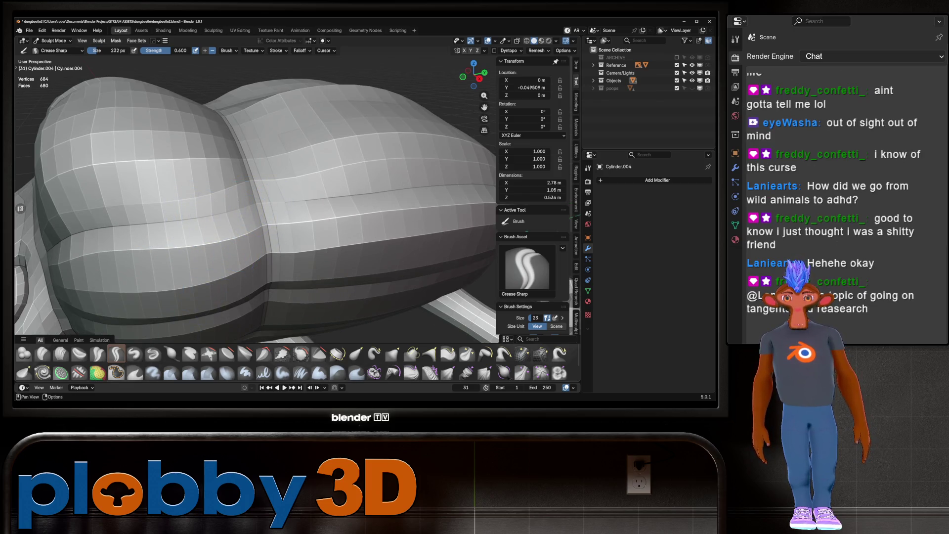
key(alt+q)
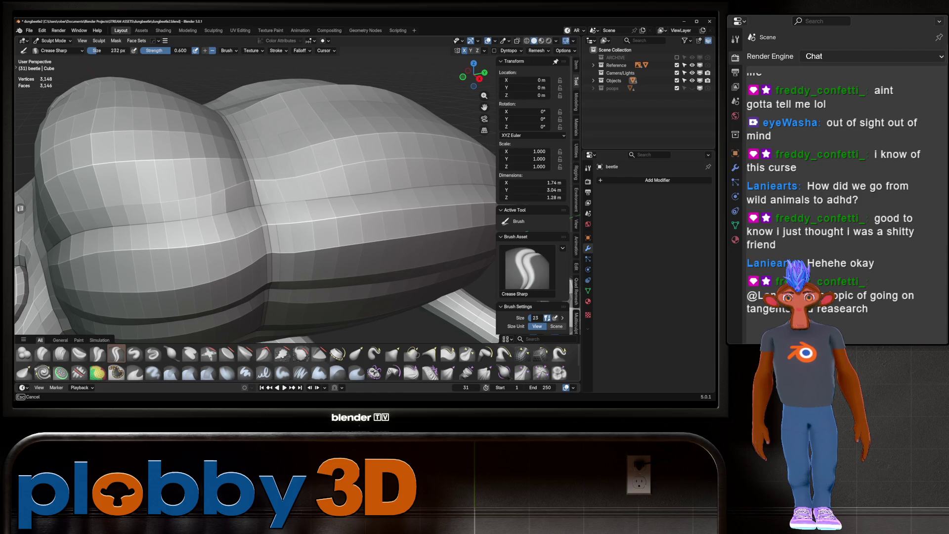
Step: Orbit around the beetle body and view it from directly above beside the reference
middle_drag(282, 198, 323, 244)
mouse_move(266, 216)
alt+middle_down()
mouse_move(305, 222)
mouse_move(319, 194)
alt+middle_up()
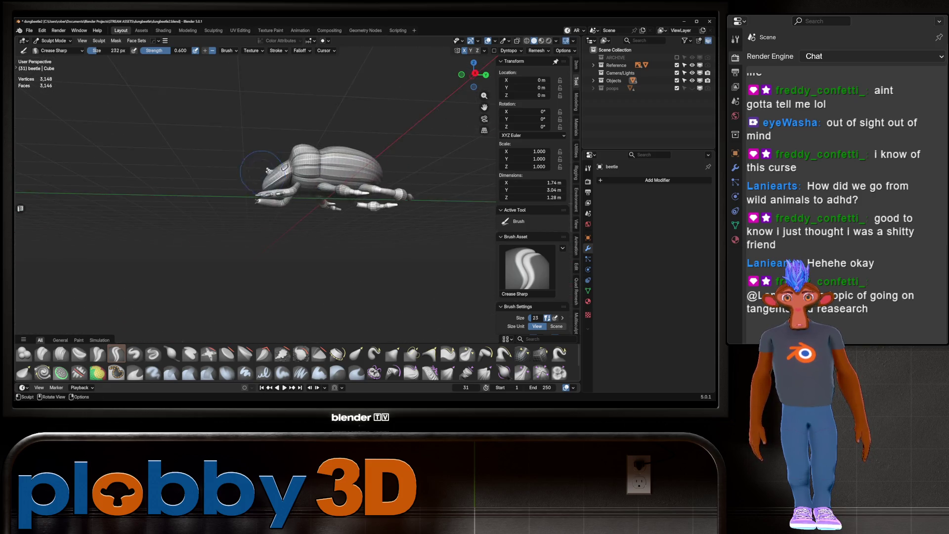
middle_drag(319, 193, 263, 204)
key(KP_7)
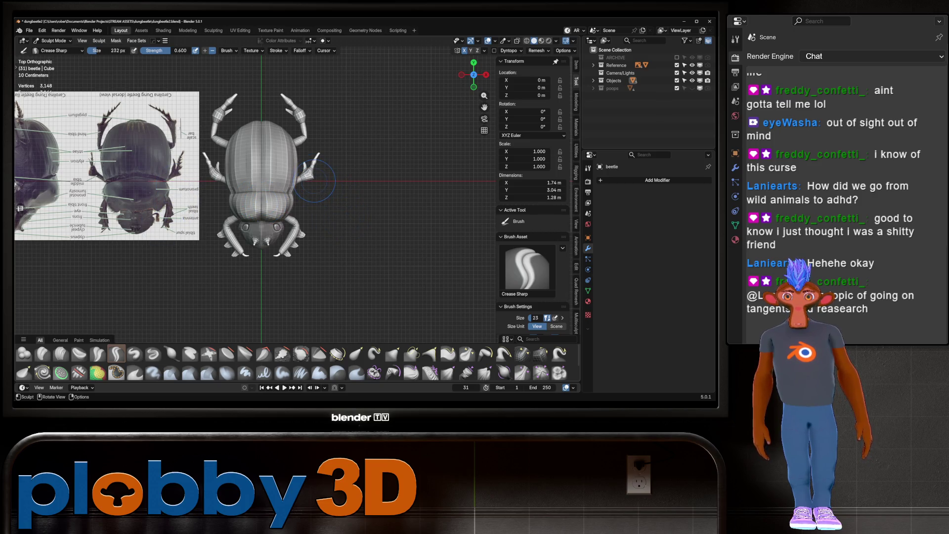
scroll(318, 165, up, 5)
scroll(319, 164, up, 2)
scroll(323, 149, down, 3)
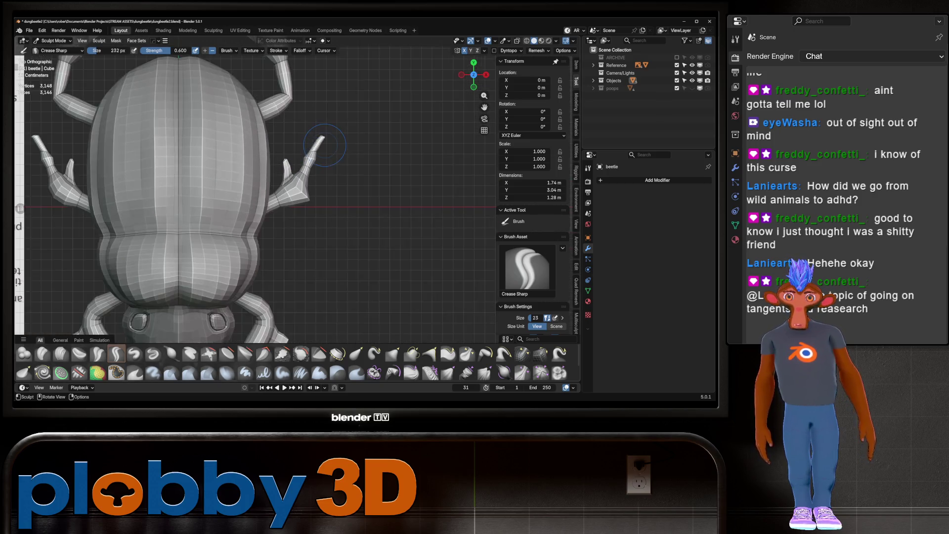
scroll(323, 146, down, 3)
scroll(323, 148, up, 5)
Step: Pull the Cylinder.004 leg tip longer with the Grab brush, then start adding two loop cuts in Edit Mode
key(alt+q)
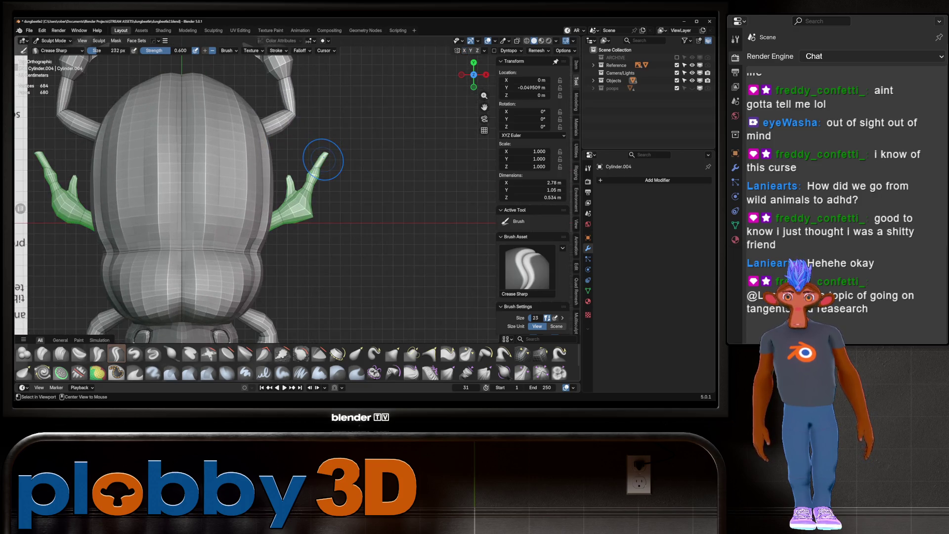
key(g)
drag(326, 153, 328, 131)
scroll(329, 141, down, 4)
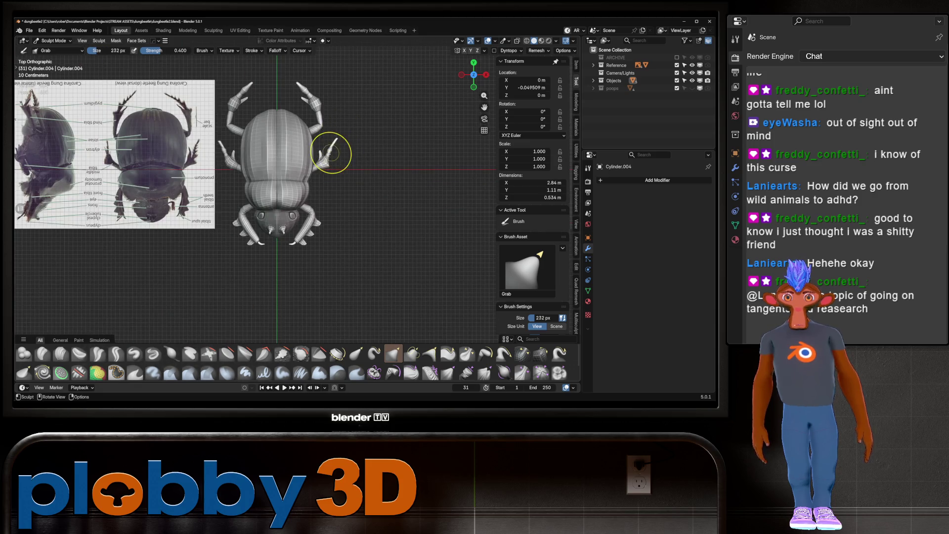
scroll(329, 151, up, 6)
scroll(334, 145, down, 2)
key(Tab)
key(ctrl+r)
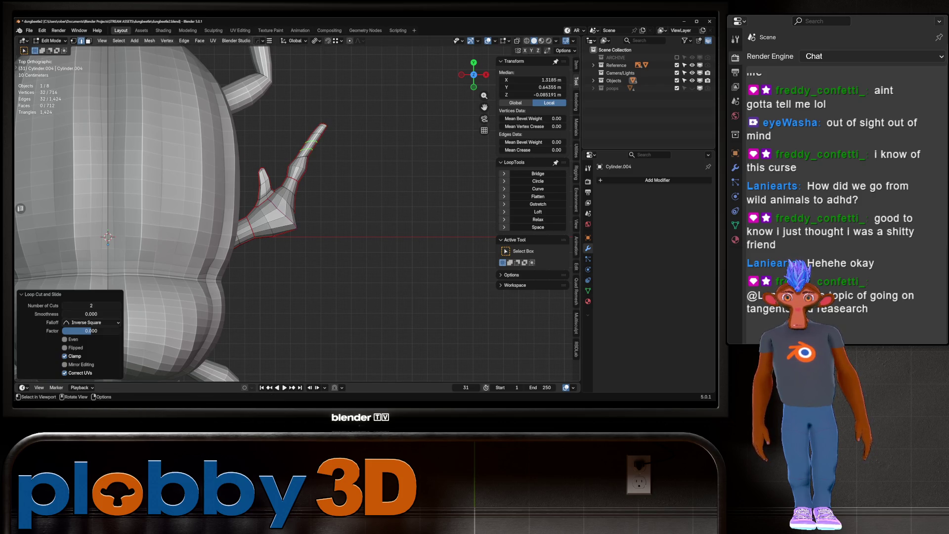
Step: Select the leg tip's edge rings, space them evenly with LoopTools Space, and return to sculpting
click(320, 135)
ctrl+click(285, 194)
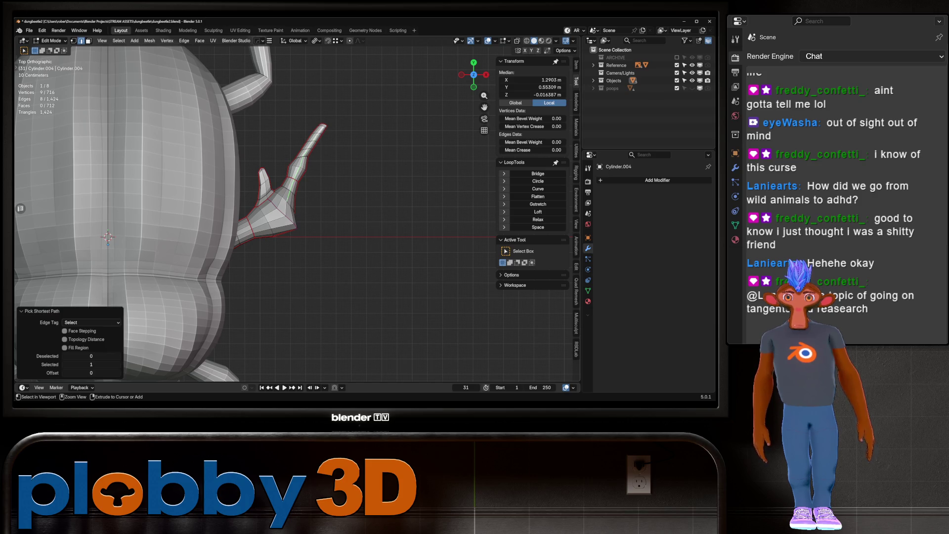
right_click(327, 89)
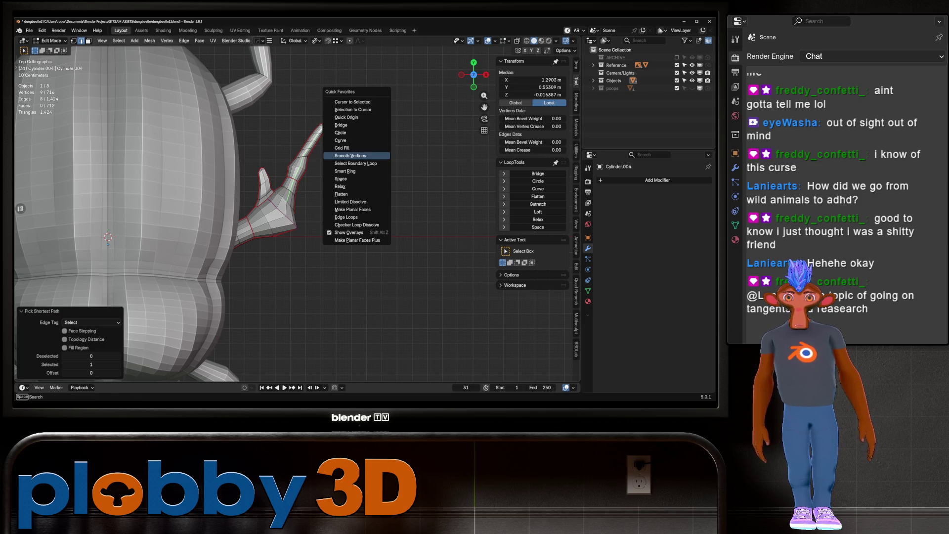
click(356, 172)
key(q)
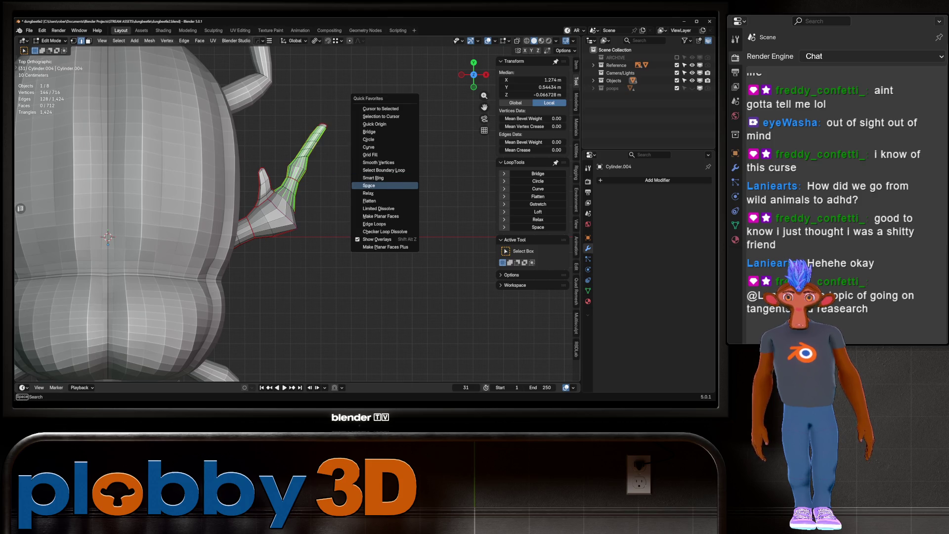
click(368, 186)
key(ctrl+Tab)
scroll(303, 170, down, 3)
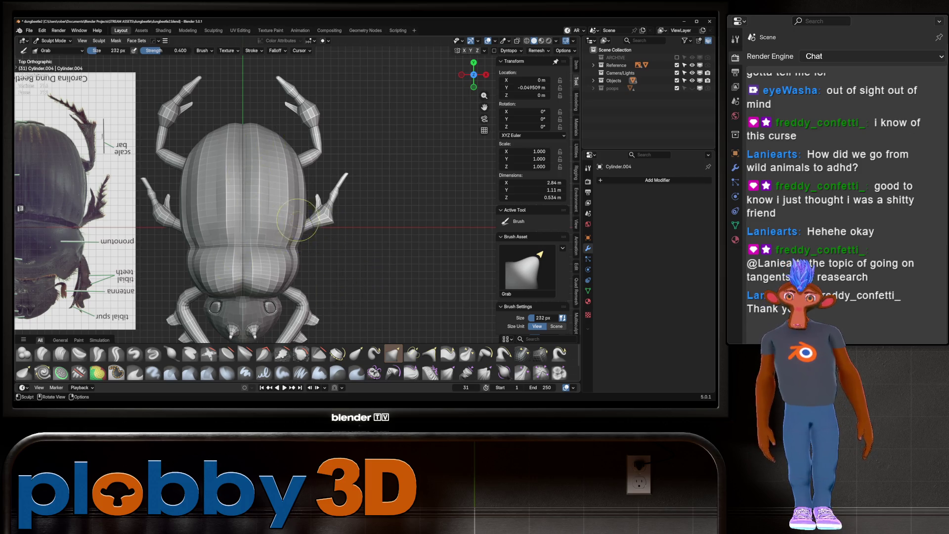
scroll(321, 235, up, 6)
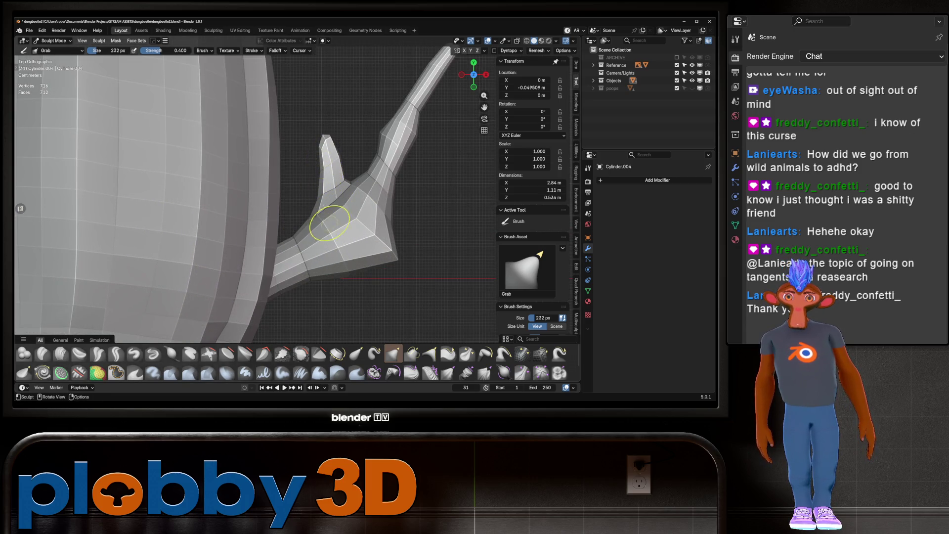
scroll(323, 179, down, 2)
Step: Inspect the grabbed spur from perspective views and put the leg mesh back into Edit Mode
mouse_move(338, 200)
middle_down()
mouse_move(386, 134)
mouse_move(297, 180)
mouse_move(234, 179)
mouse_move(218, 167)
middle_up()
scroll(270, 184, down, 3)
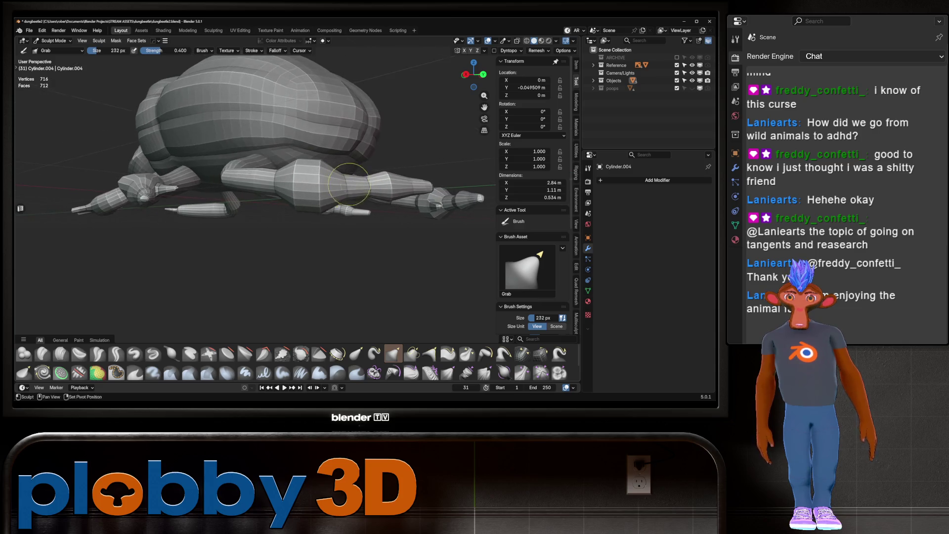
scroll(215, 170, up, 2)
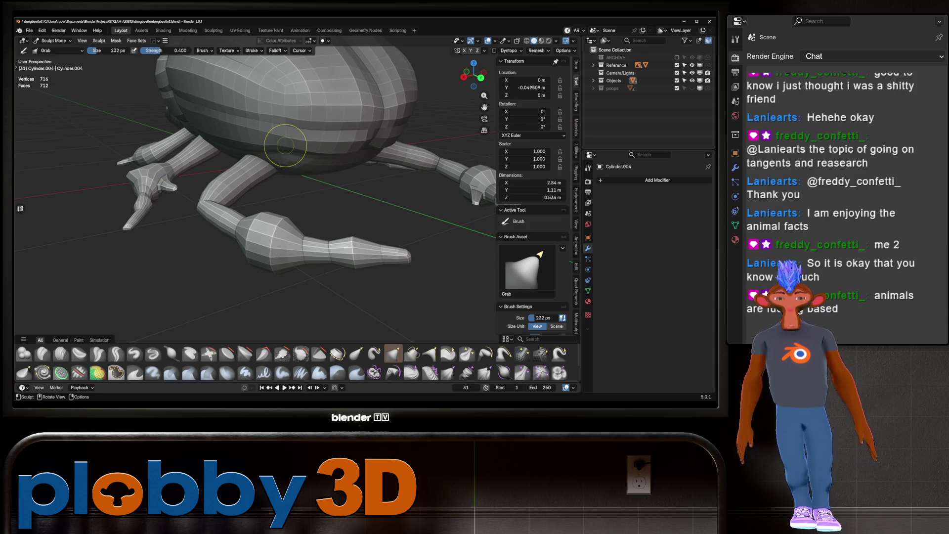
middle_drag(304, 185, 319, 245)
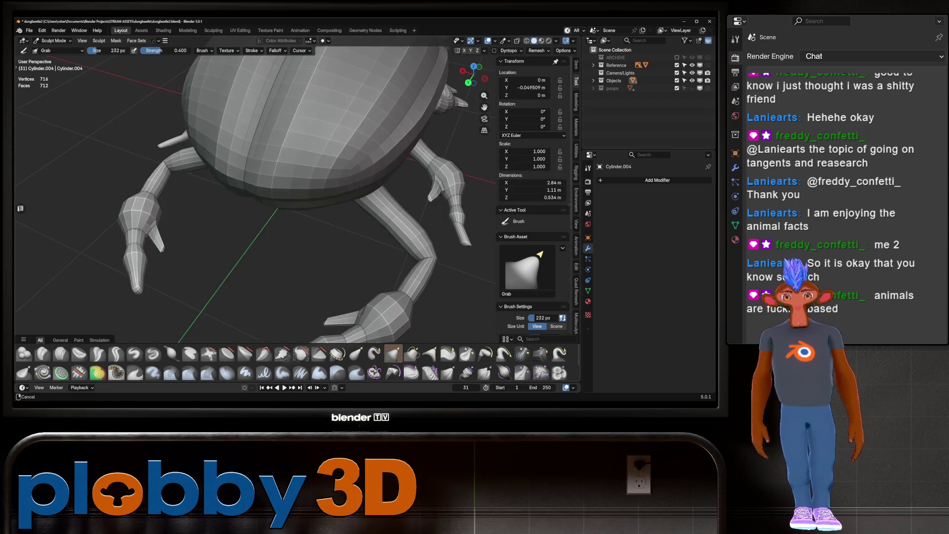
scroll(194, 185, up, 3)
scroll(192, 185, up, 3)
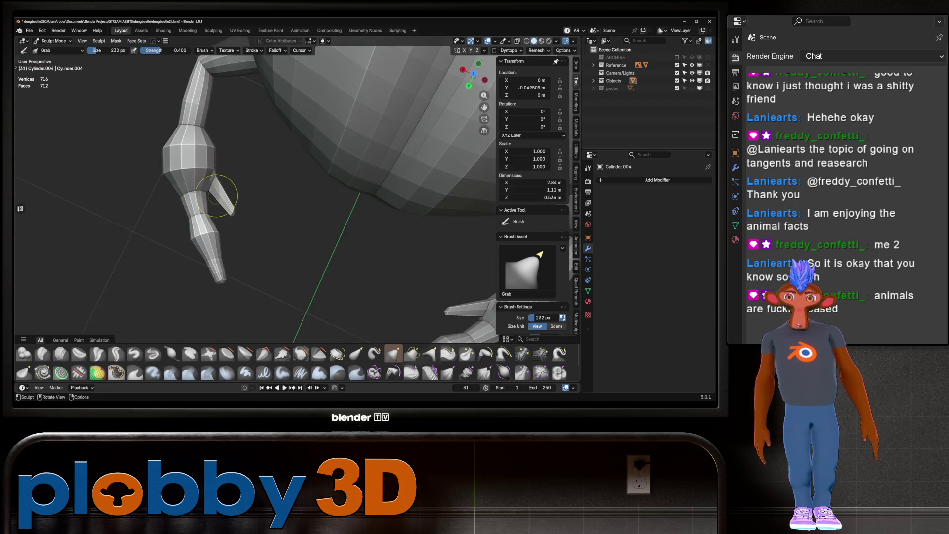
key(Tab)
key(Tab)
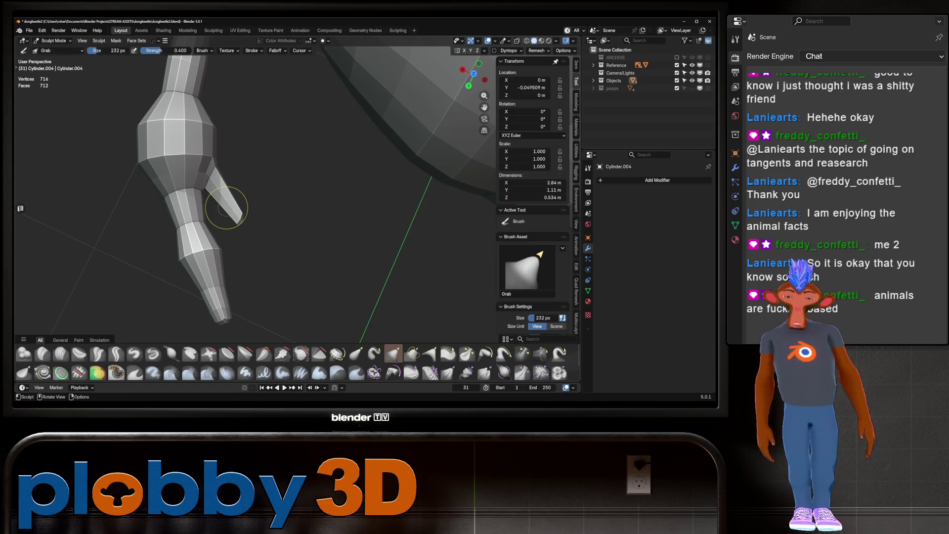
scroll(226, 209, down, 3)
key(Tab)
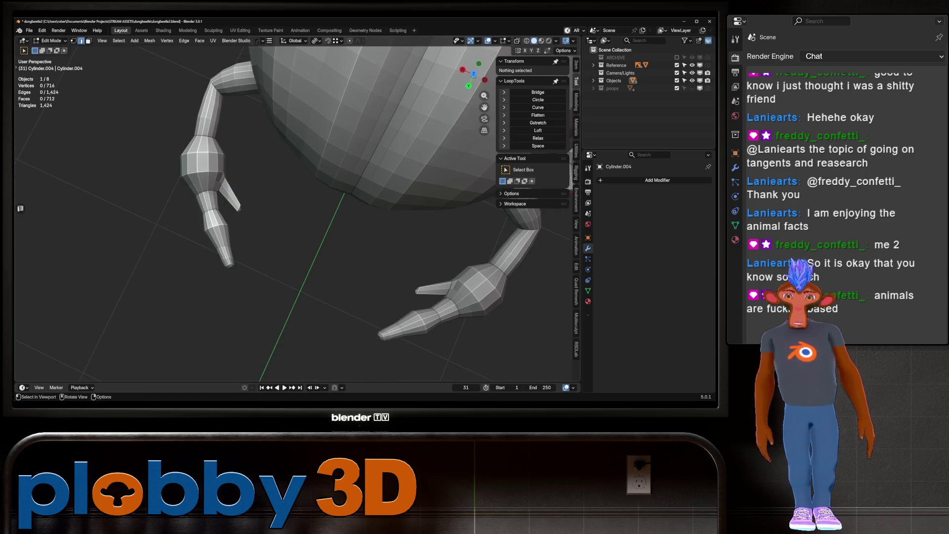
key(Tab)
Step: Leave sculpting, make the Cylinder.003 leg active from the Outliner and frame it in Edit Mode
key(ctrl+Tab)
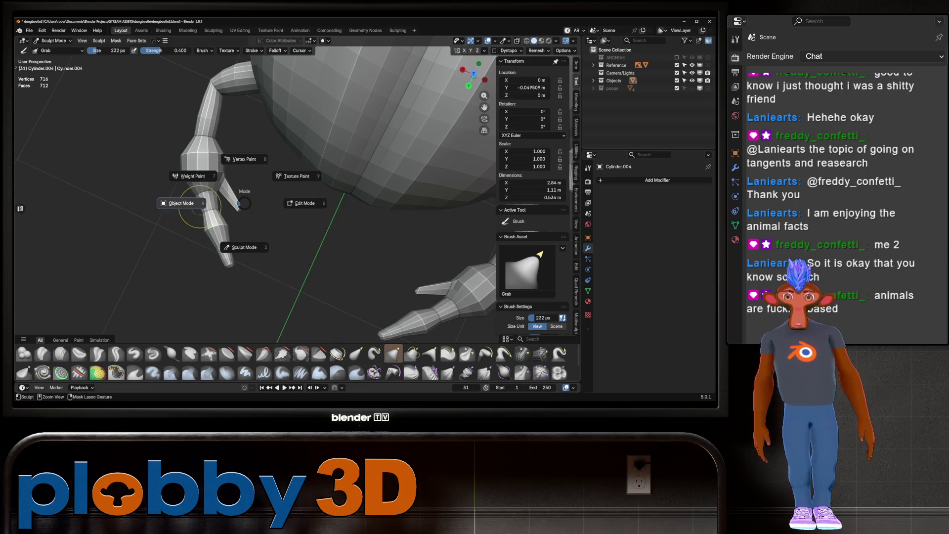
click(256, 201)
key(Tab)
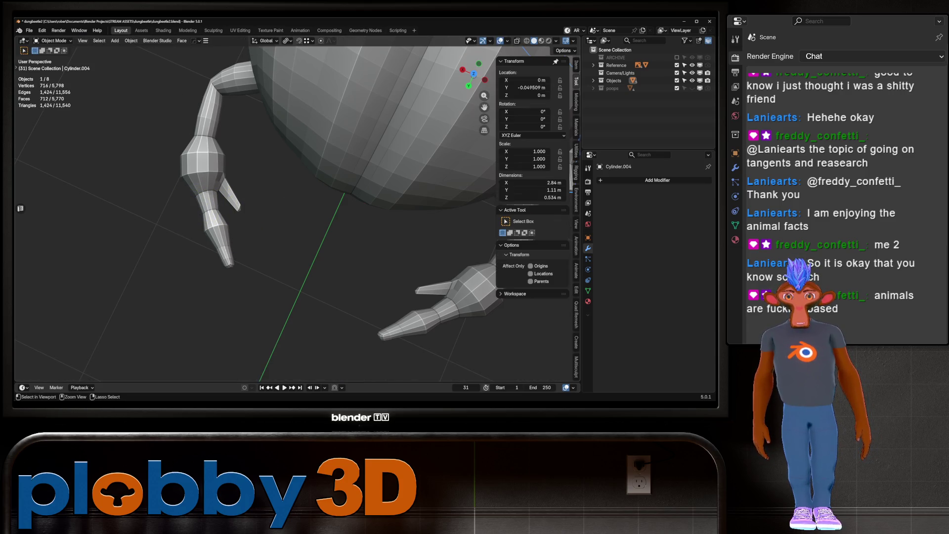
key(ctrl+Tab)
key(Escape)
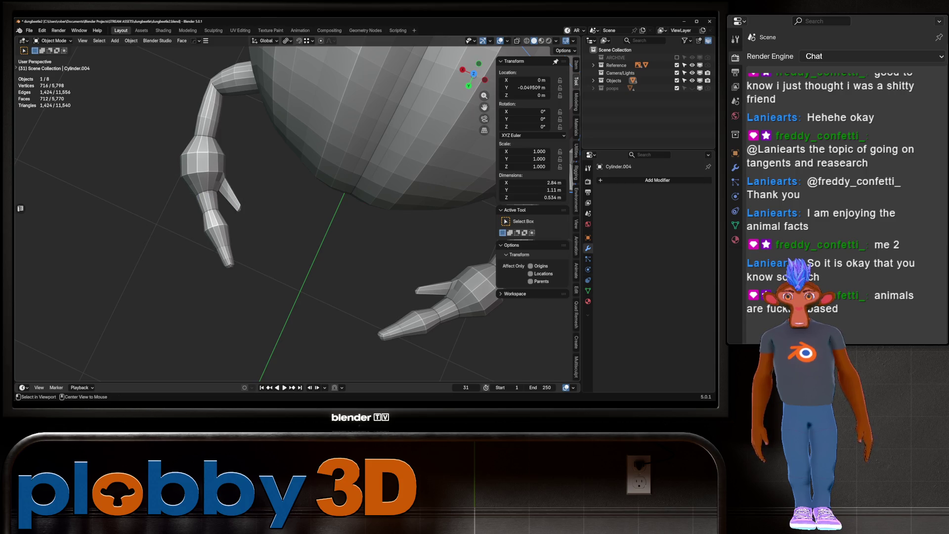
click(594, 80)
click(626, 103)
key(Tab)
key(KP_Decimal)
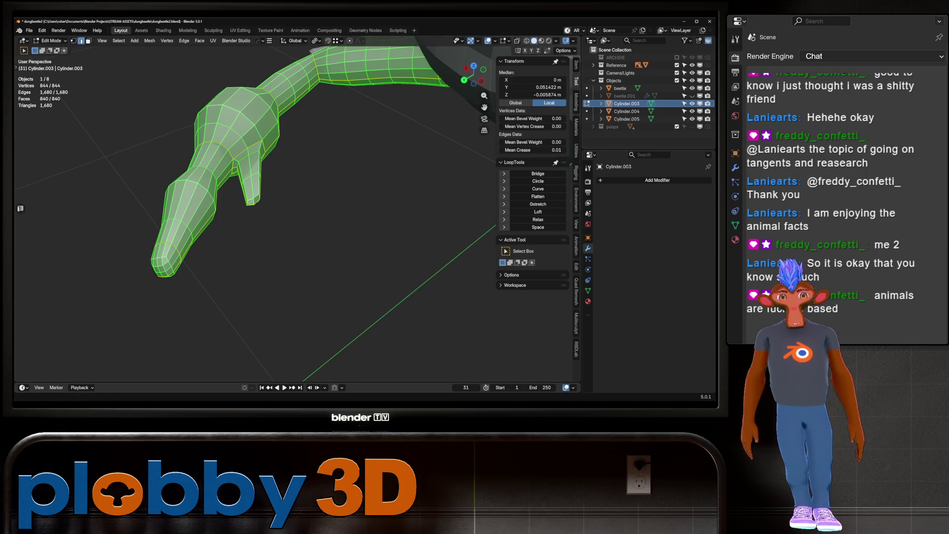
middle_drag(445, 245, 483, 257)
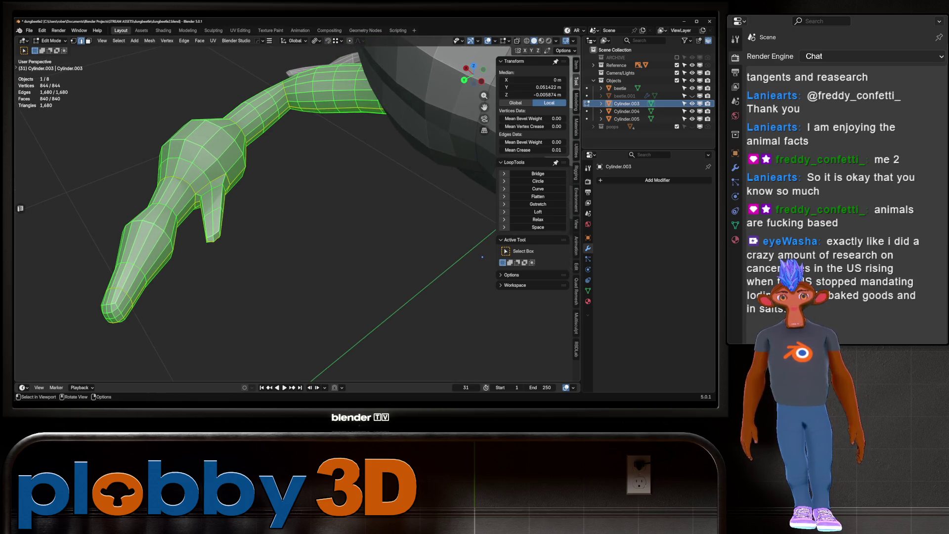
Step: Add a centred loop cut on the toe, smooth the spur's vertices, and return the leg to Object Mode
key(ctrl+r)
click(213, 221)
right_click(213, 221)
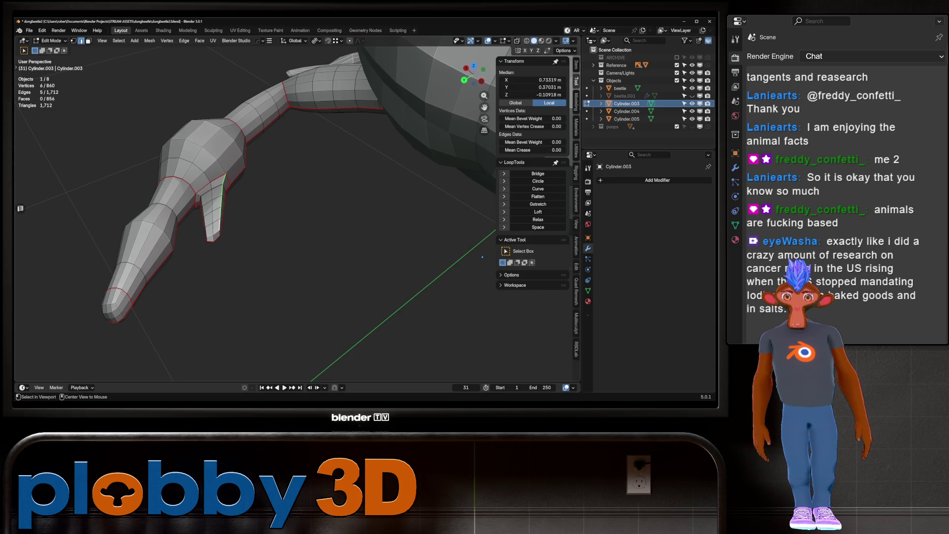
key(ctrl+KP_Add)
key(ctrl+KP_Add)
key(ctrl+KP_Add)
key(q)
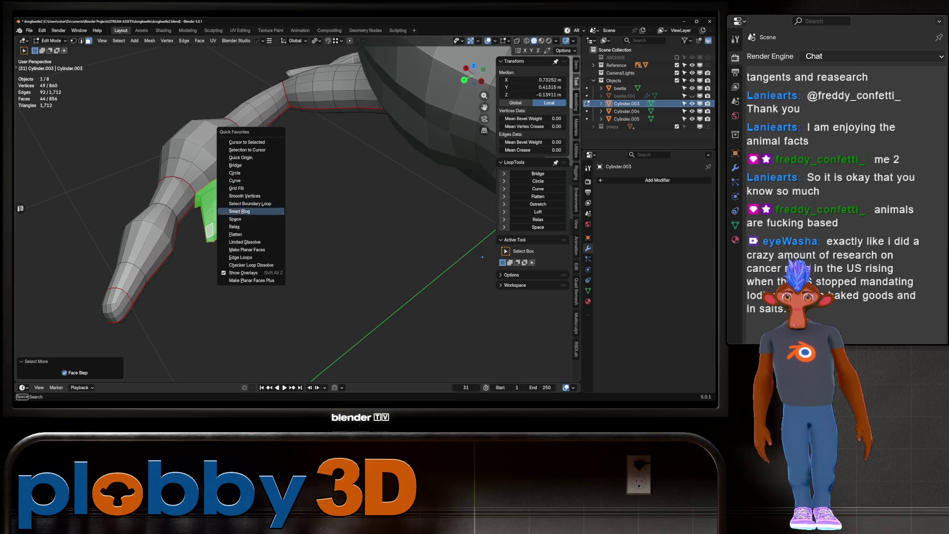
click(244, 197)
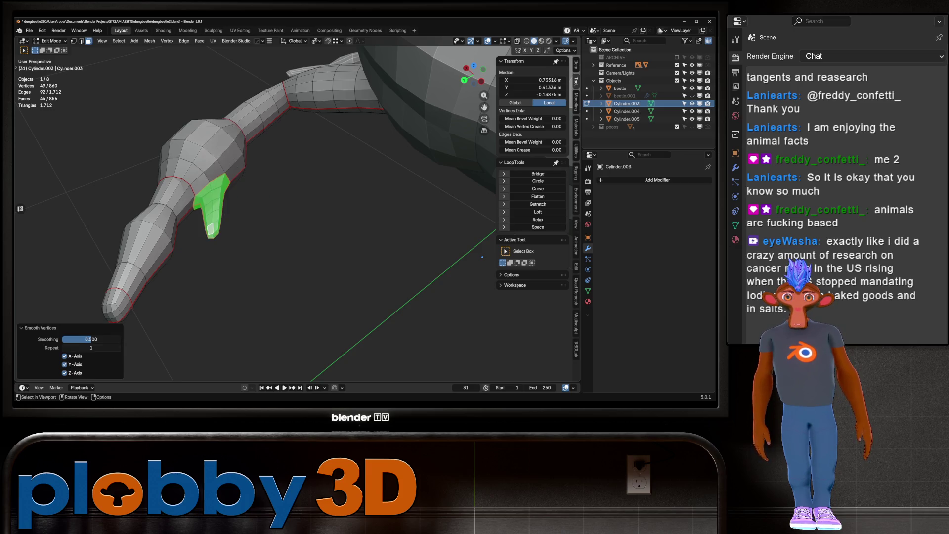
scroll(481, 257, down, 5)
mouse_move(482, 258)
middle_down()
mouse_move(248, 185)
mouse_move(282, 223)
middle_up()
key(KP_7)
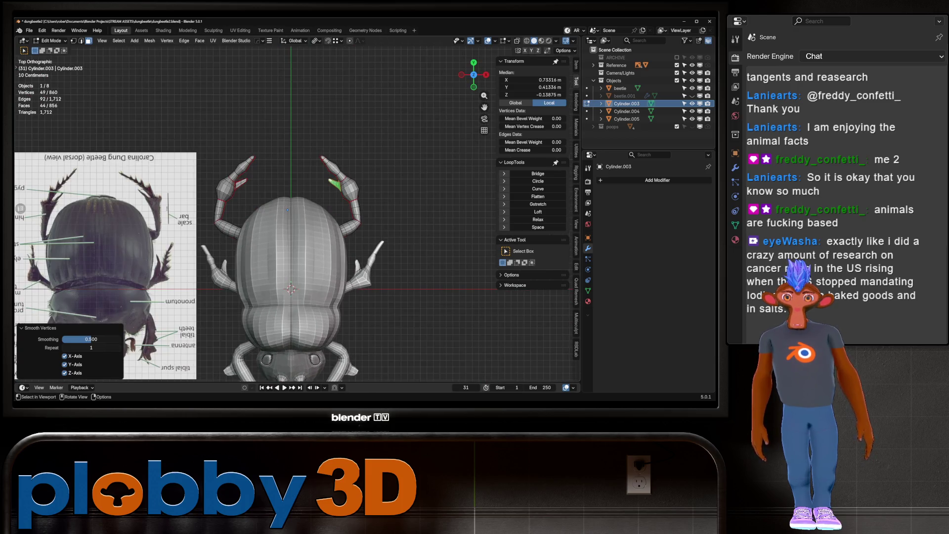
scroll(385, 262, up, 5)
key(Tab)
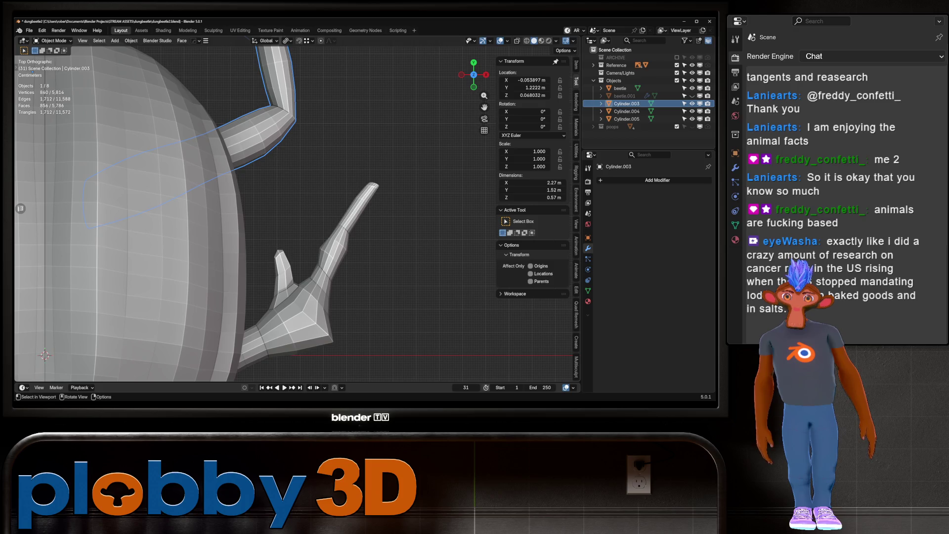
Step: Enter Edit Mode on the middle leg Cylinder.004 and select vertices near its claw tip
click(327, 244)
key(Tab)
click(363, 194)
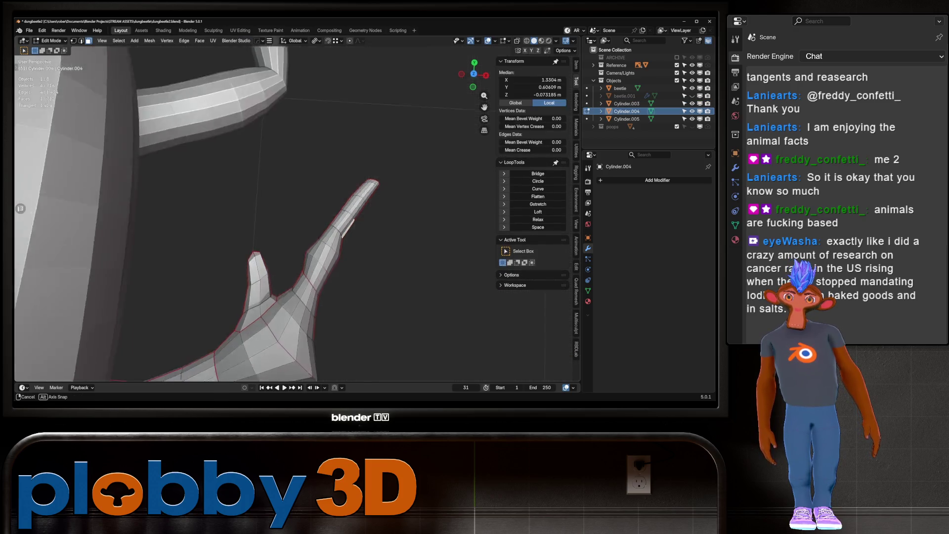
mouse_move(363, 195)
middle_down()
mouse_move(349, 226)
mouse_move(296, 185)
middle_up()
click(349, 226)
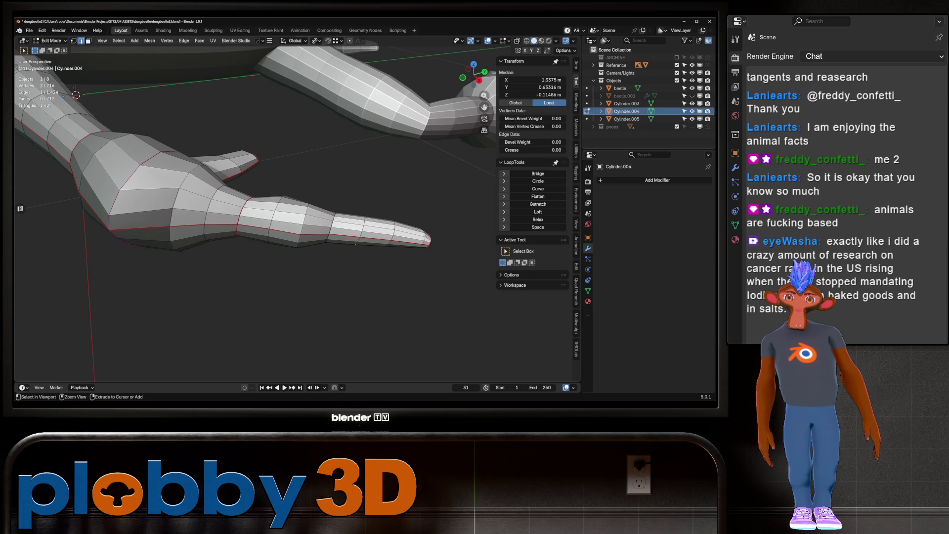
ctrl+click(371, 236)
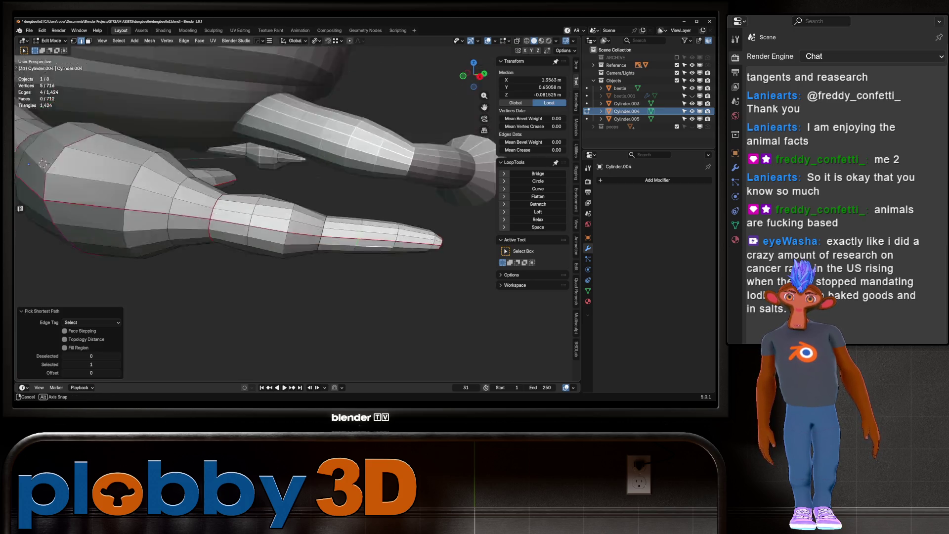
middle_drag(371, 236, 356, 245)
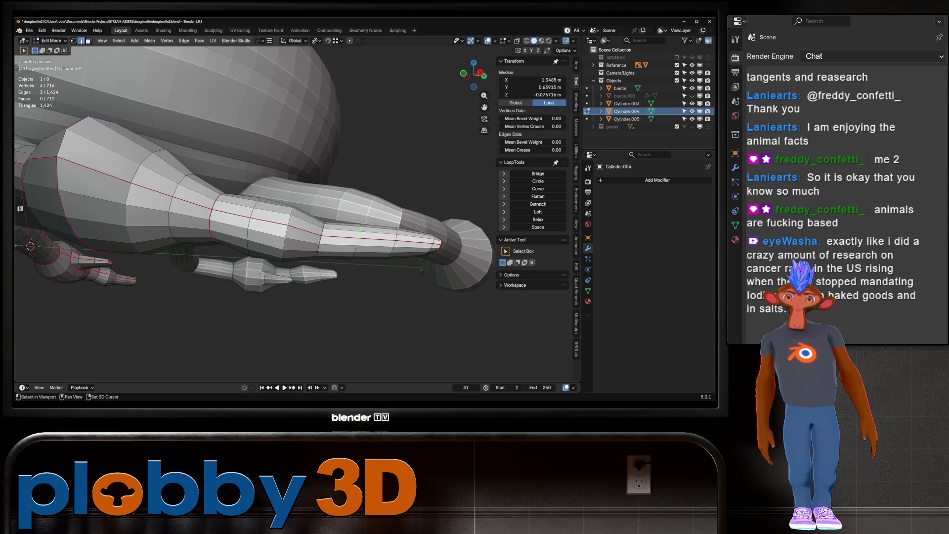
mouse_move(356, 245)
middle_down()
mouse_move(341, 223)
mouse_move(356, 245)
middle_up()
Step: Move the tip vertices outward from top view to reshape the bend, then select an edge path along the leg
key(KP_7)
key(g)
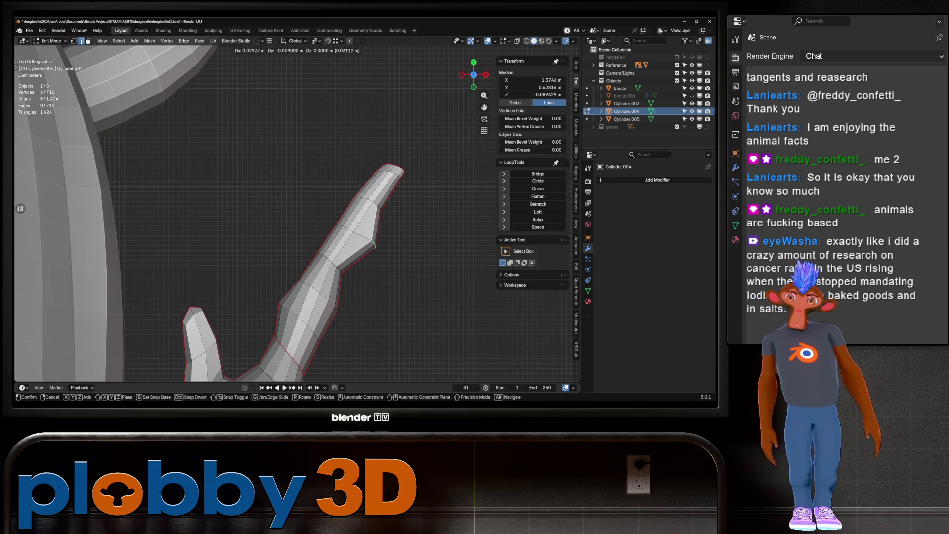
click(380, 256)
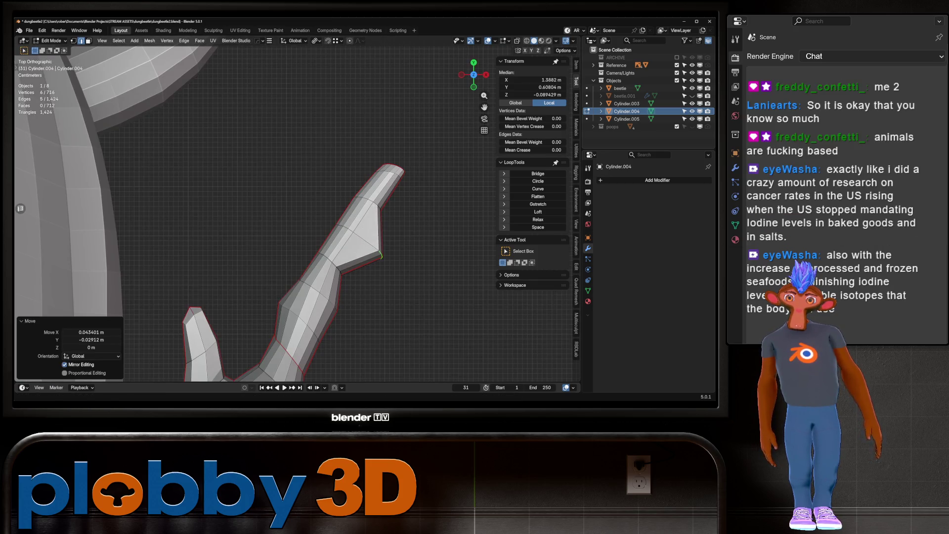
click(380, 256)
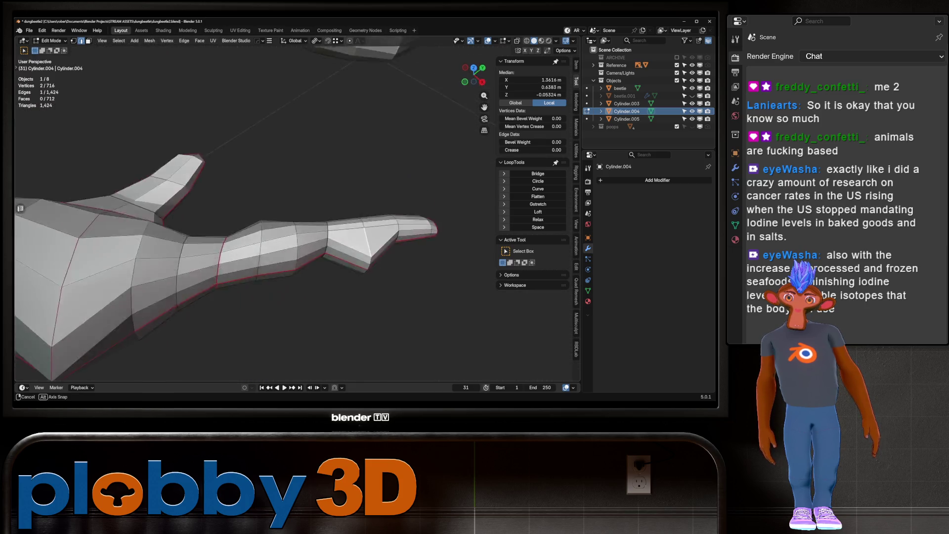
middle_drag(380, 256, 356, 245)
ctrl+click(408, 237)
middle_drag(408, 238, 337, 245)
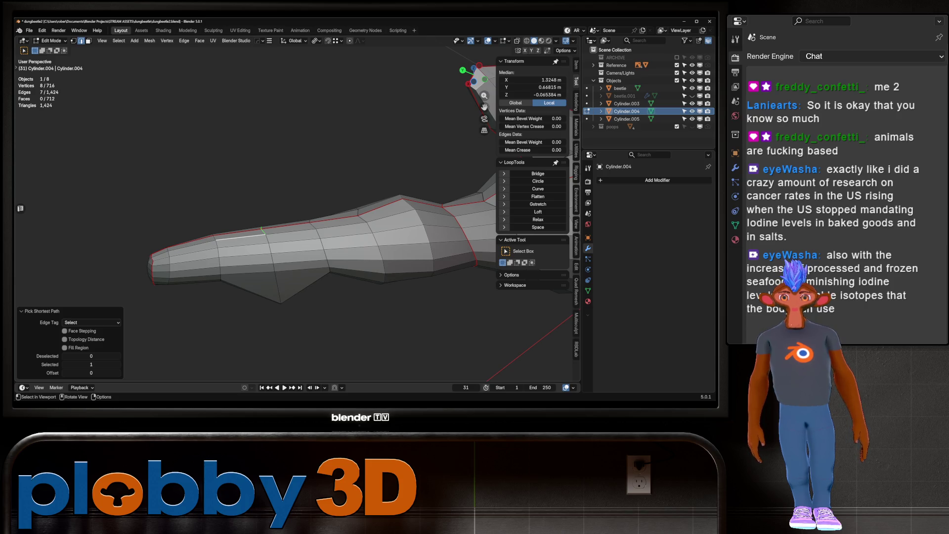
Step: Extend the edge path down to the spike tip and space the leg's loops evenly with LoopTools Space
ctrl+click(280, 301)
middle_drag(281, 302, 311, 222)
key(ctrl+z)
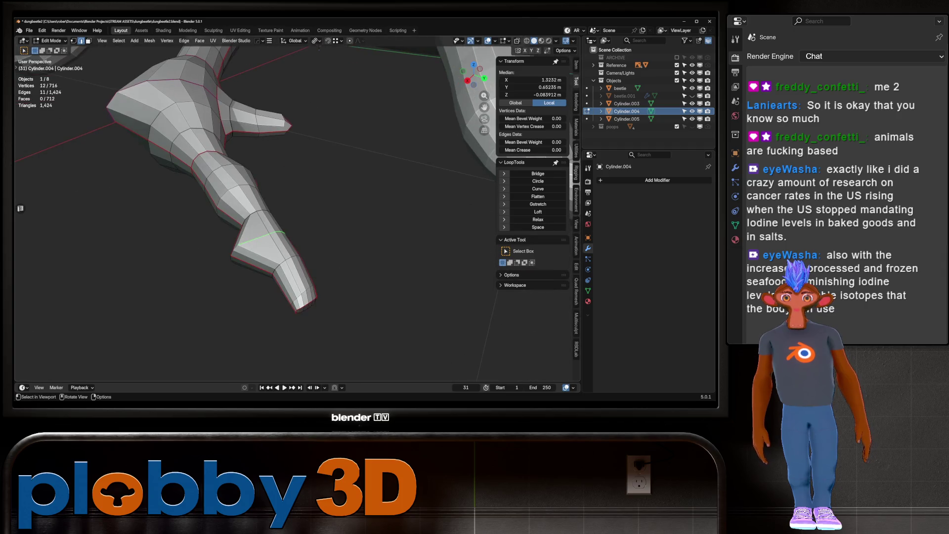
click(538, 226)
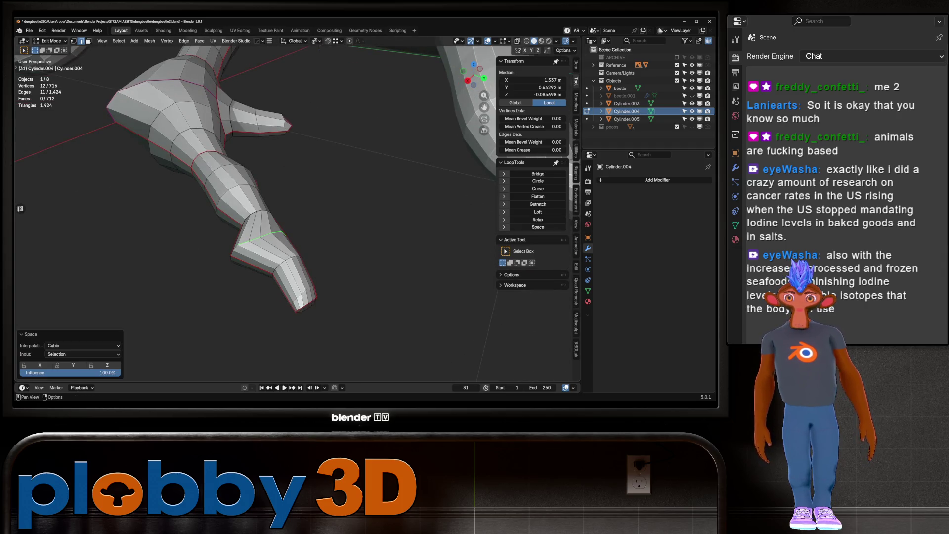
mouse_move(311, 223)
middle_down()
mouse_move(267, 193)
mouse_move(281, 222)
middle_up()
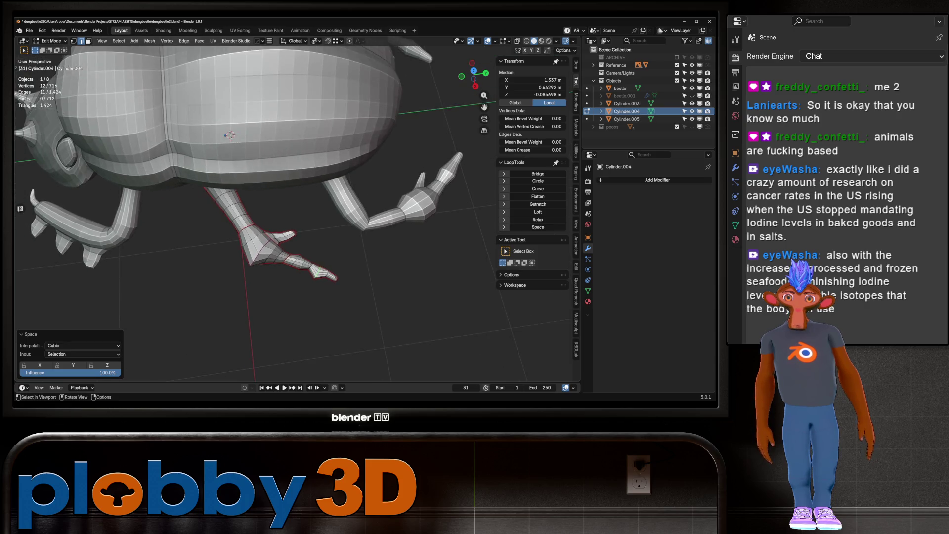
scroll(255, 208, down, 4)
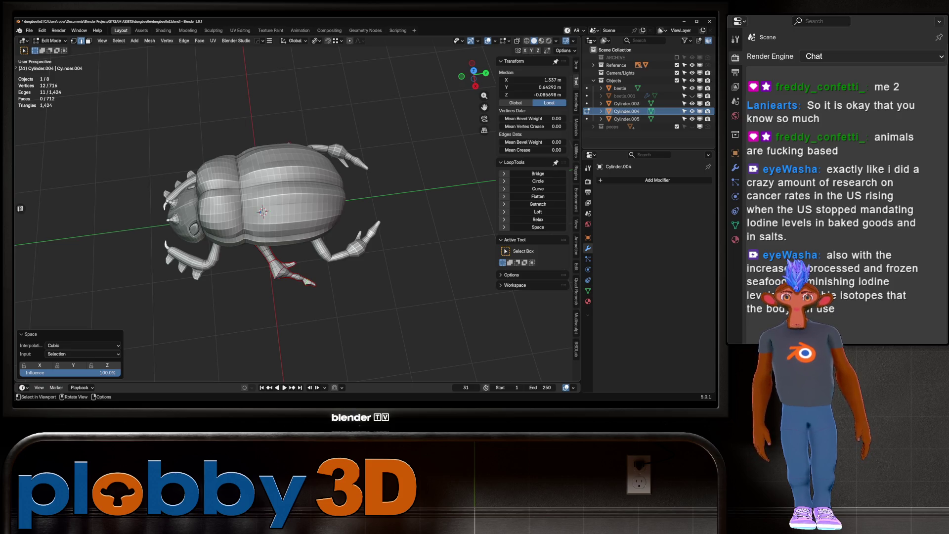
Step: Zoom onto the respaced leg and select a short edge on its angled tip, viewing it from above
key(KP_Decimal)
mouse_move(297, 222)
middle_down()
mouse_move(312, 237)
mouse_move(341, 222)
middle_up()
click(325, 243)
middle_drag(326, 243, 349, 215)
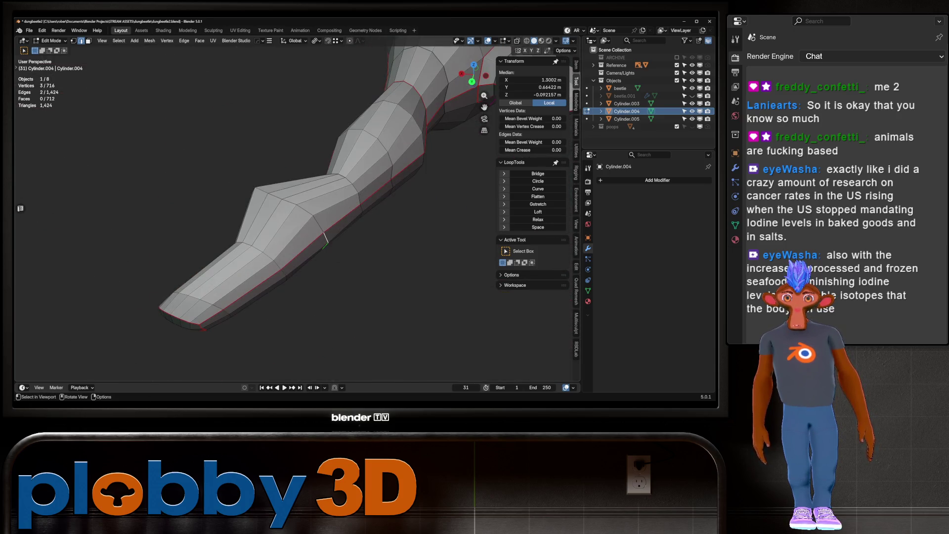
key(KP_7)
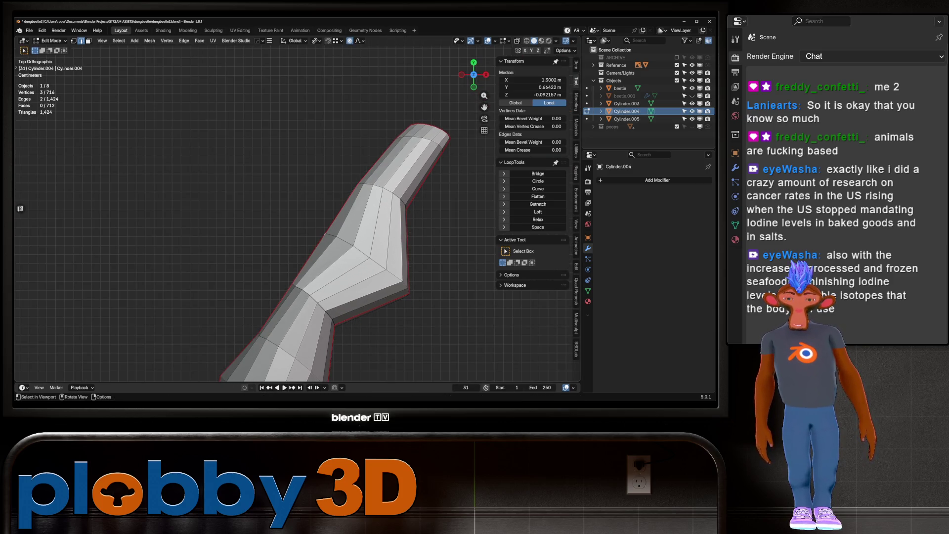
Step: Bend the lower leg vertices into a kink with a proportional move and check it on the beetle
key(g)
scroll(326, 237, up, 3)
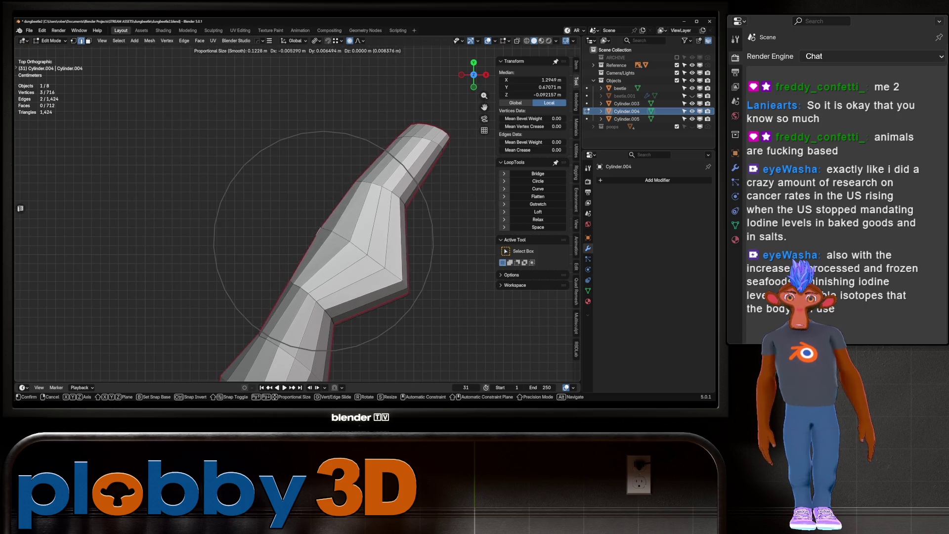
key(Return)
scroll(297, 223, down, 2)
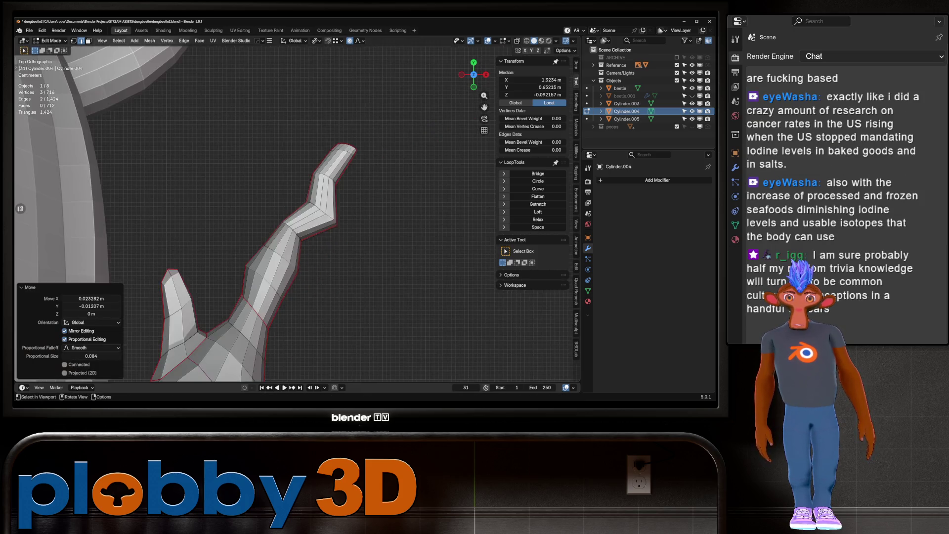
scroll(252, 215, down, 3)
key(Tab)
scroll(252, 215, down, 1)
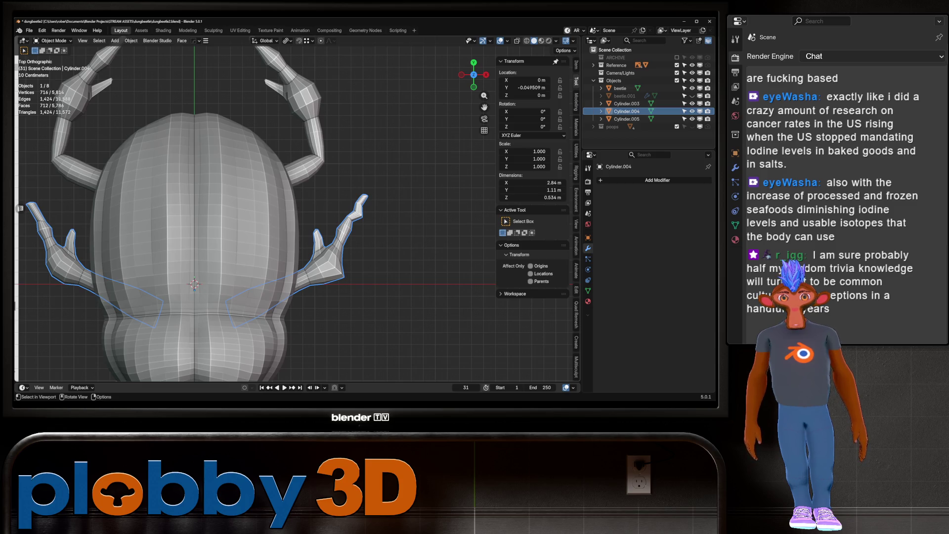
scroll(358, 237, up, 3)
scroll(357, 238, up, 3)
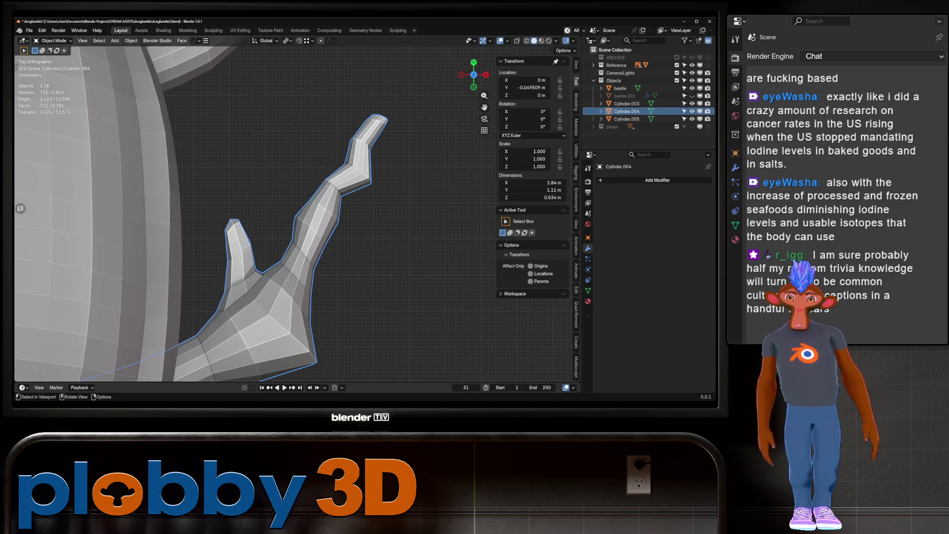
key(Tab)
Step: From top view, give another vertex pair on the leg a second proportional kink
middle_drag(297, 222, 335, 186)
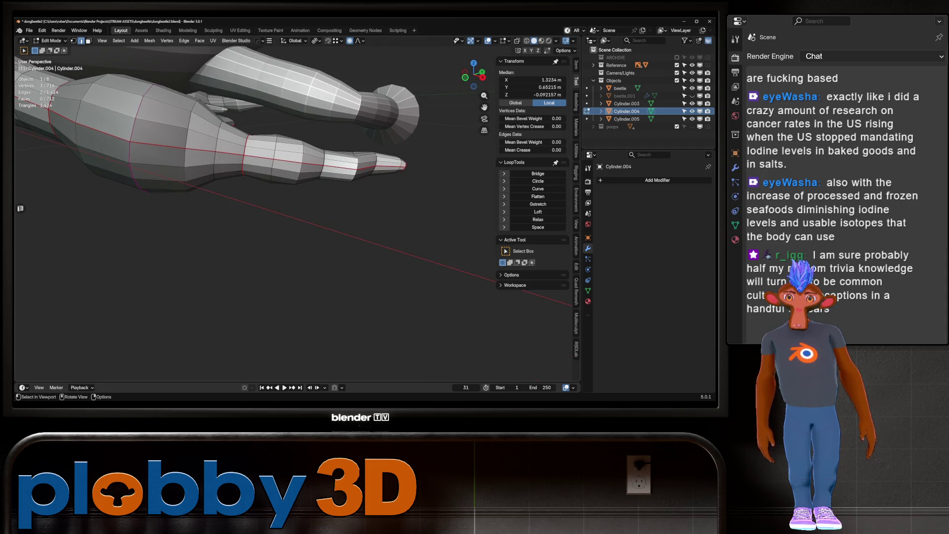
key(KP_7)
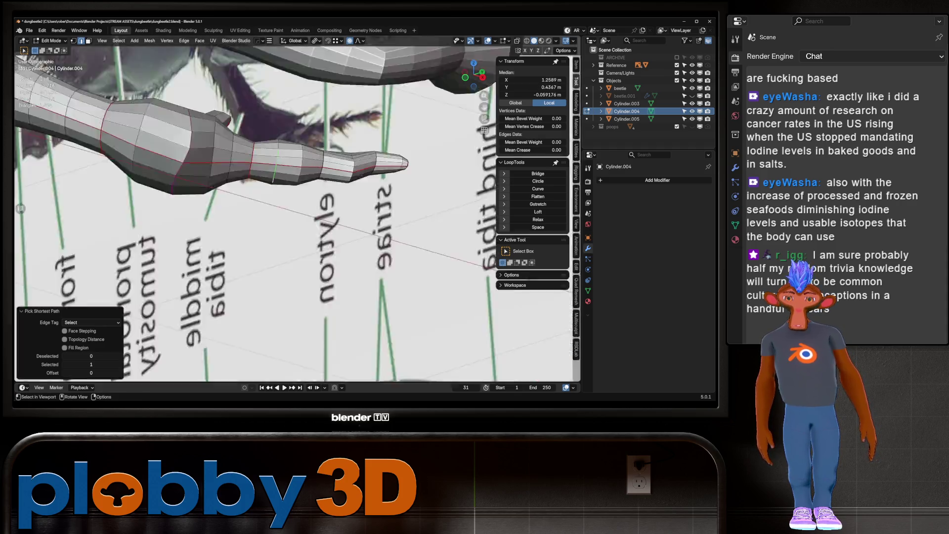
key(g)
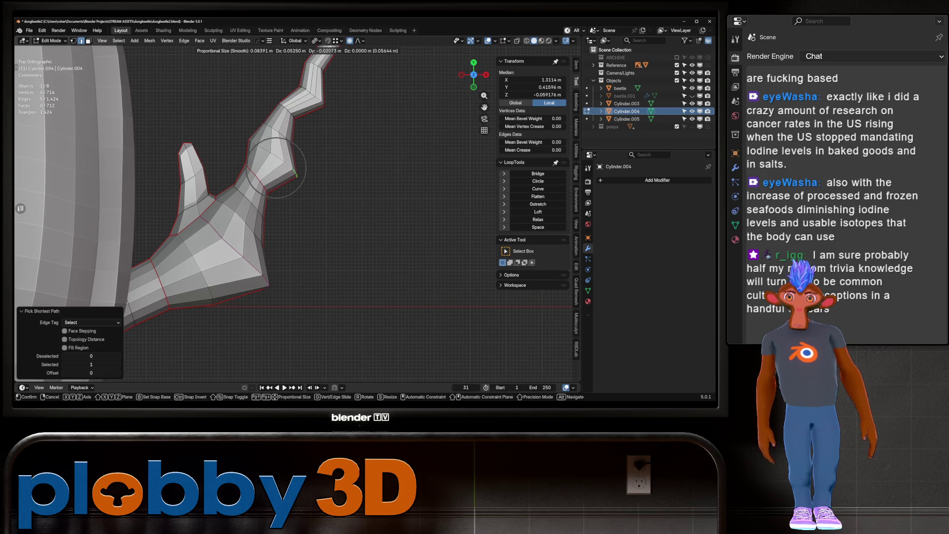
click(294, 175)
scroll(245, 161, up, 3)
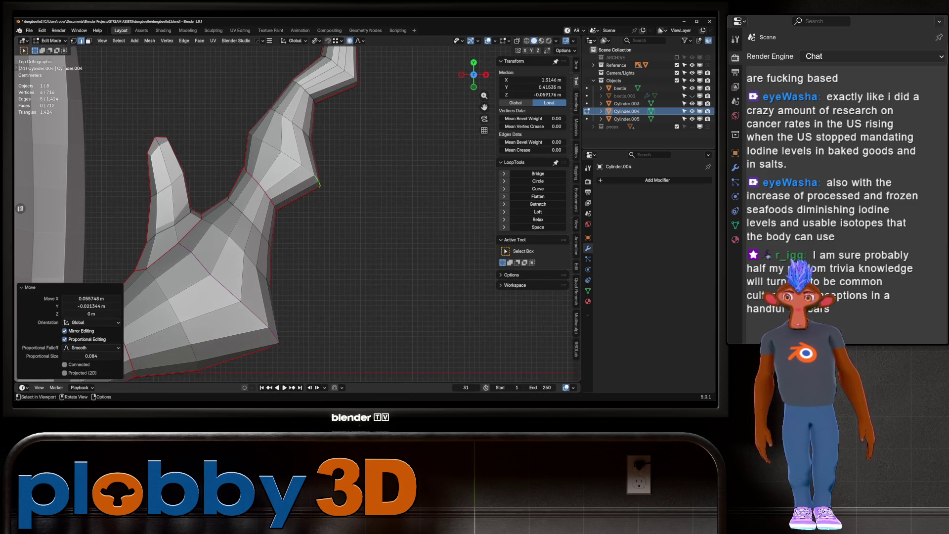
click(317, 182)
middle_drag(318, 185, 356, 171)
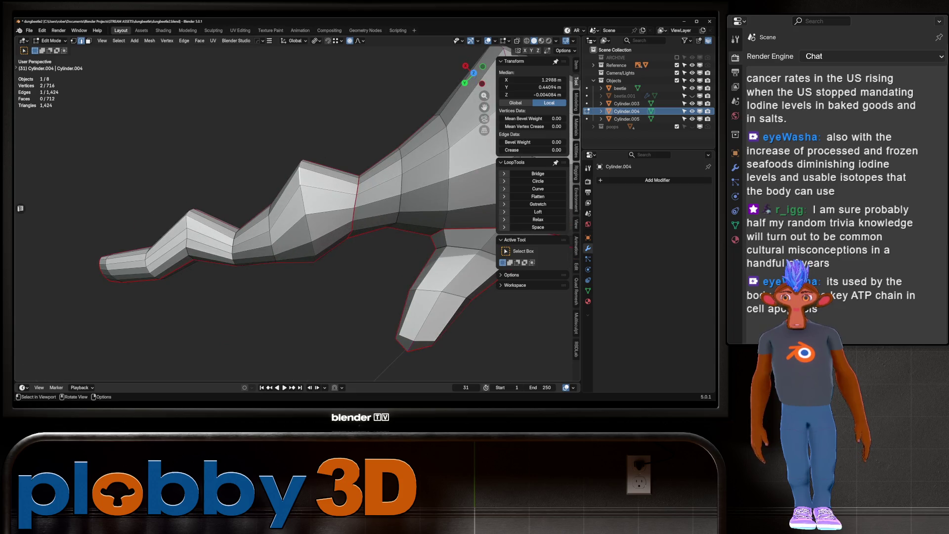
Step: Select a path along the leg and evenly space its vertices, checking the result out of edit mode
mouse_move(297, 208)
middle_down()
mouse_move(333, 185)
mouse_move(312, 222)
mouse_move(282, 193)
mouse_move(315, 209)
mouse_move(282, 222)
mouse_move(312, 222)
mouse_move(312, 208)
mouse_move(327, 200)
mouse_move(297, 222)
mouse_move(363, 186)
mouse_move(349, 201)
middle_up()
ctrl+click(272, 235)
ctrl+click(230, 306)
click(537, 226)
key(Tab)
scroll(297, 223, down, 3)
key(Tab)
scroll(297, 222, up, 4)
Step: Select a single edge and the edge path across the leg joint for reshaping
click(200, 165)
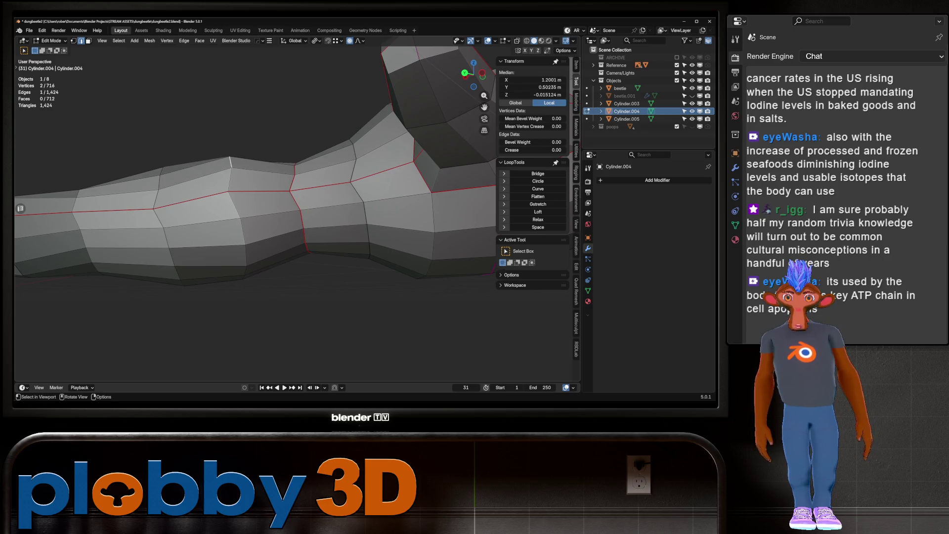
ctrl+click(178, 263)
Step: Pick the shortest edge path down the leg and push the joint edges sideways with soft falloff in top view
key(ctrl+z)
ctrl+click(245, 273)
key(KP_7)
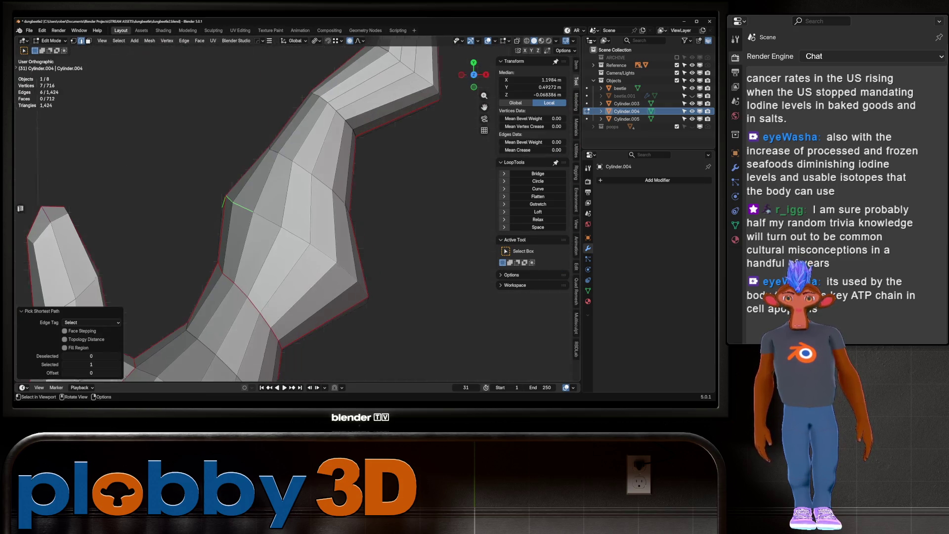
key(g)
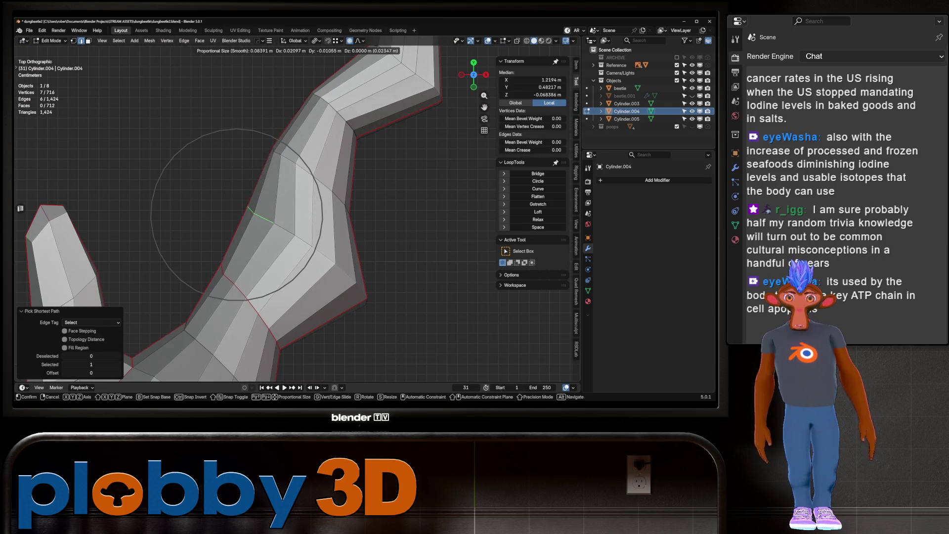
scroll(252, 215, down, 3)
scroll(252, 215, down, 2)
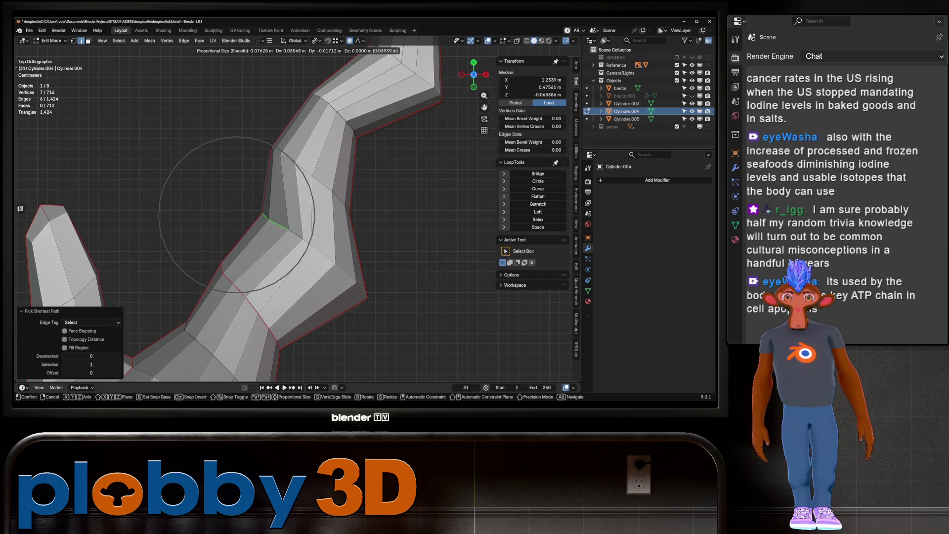
key(Return)
Step: Move the next joint edges on the upper leg with falloff to sharpen the zigzag
key(g)
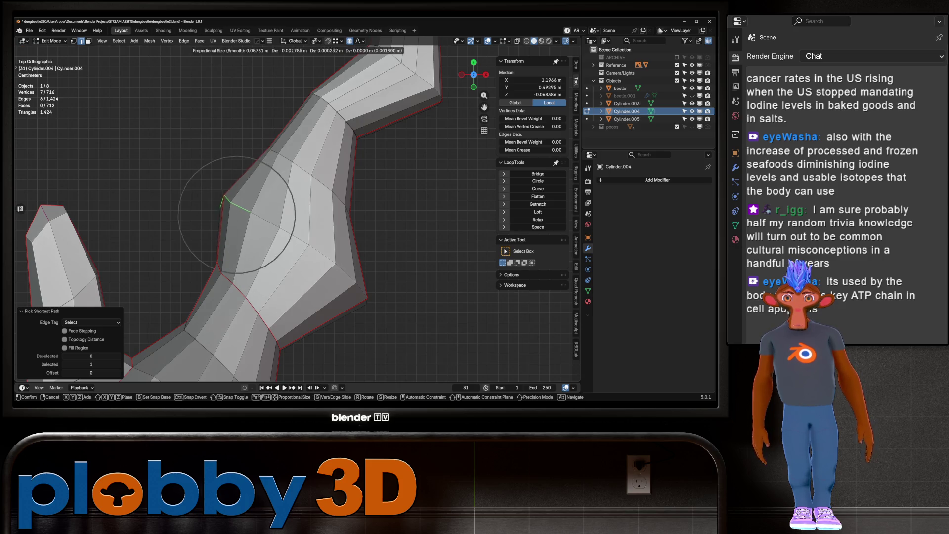
key(Escape)
scroll(265, 201, down, 3)
shift+middle_drag(319, 210, 269, 244)
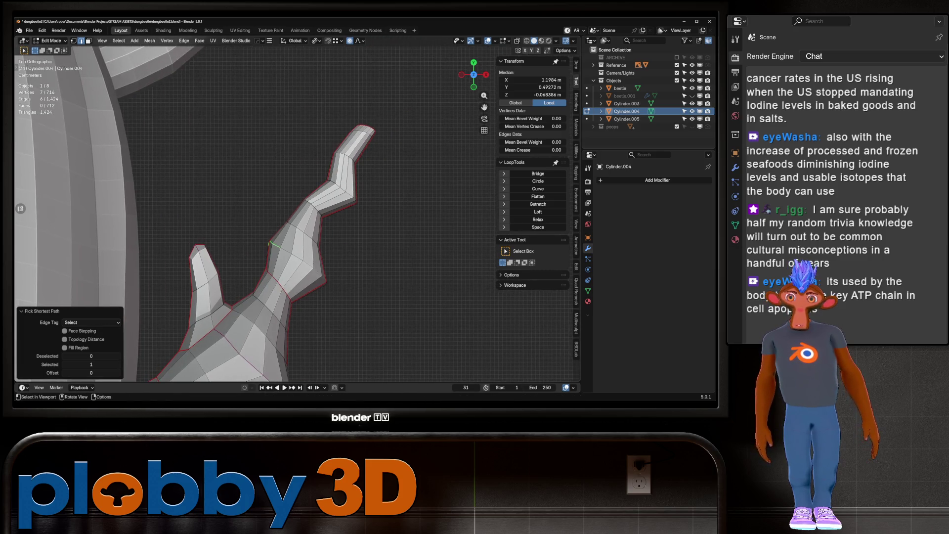
key(g)
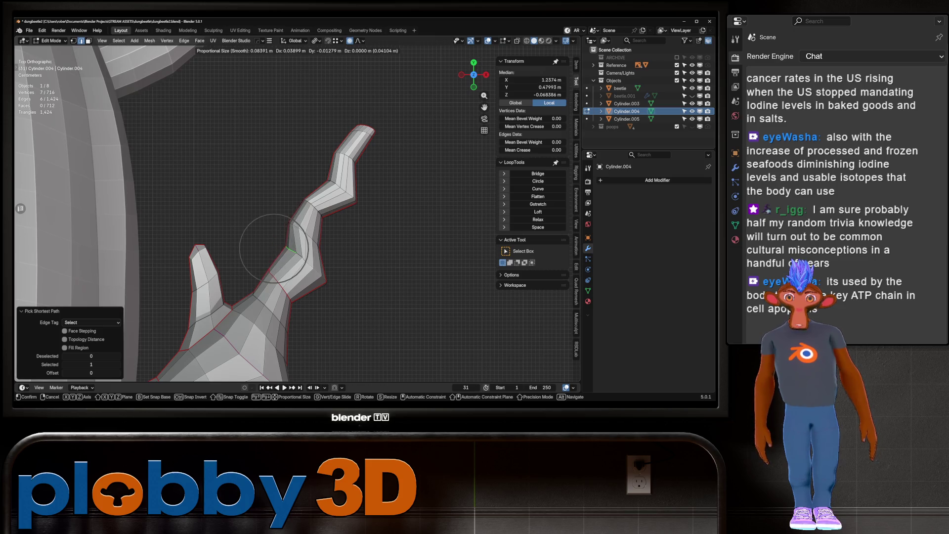
key(Return)
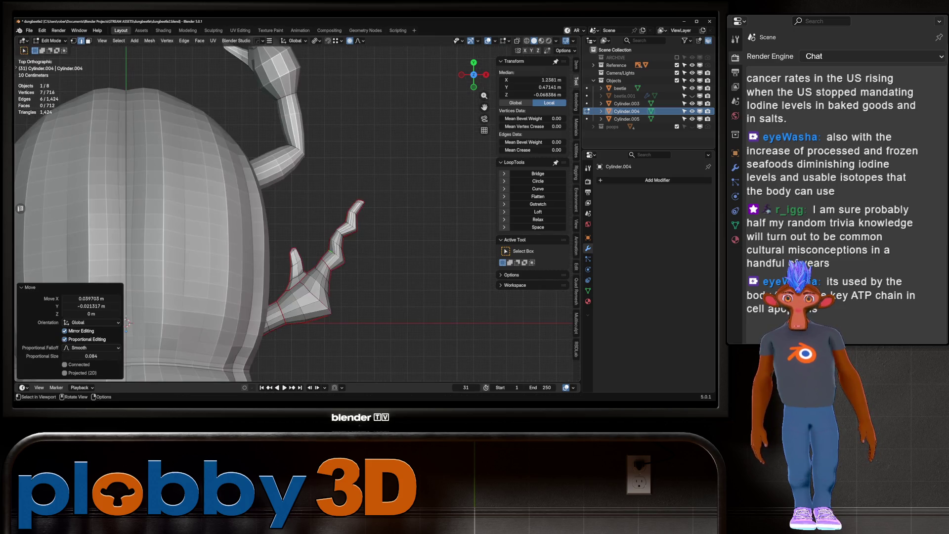
scroll(279, 206, down, 1)
click(292, 244)
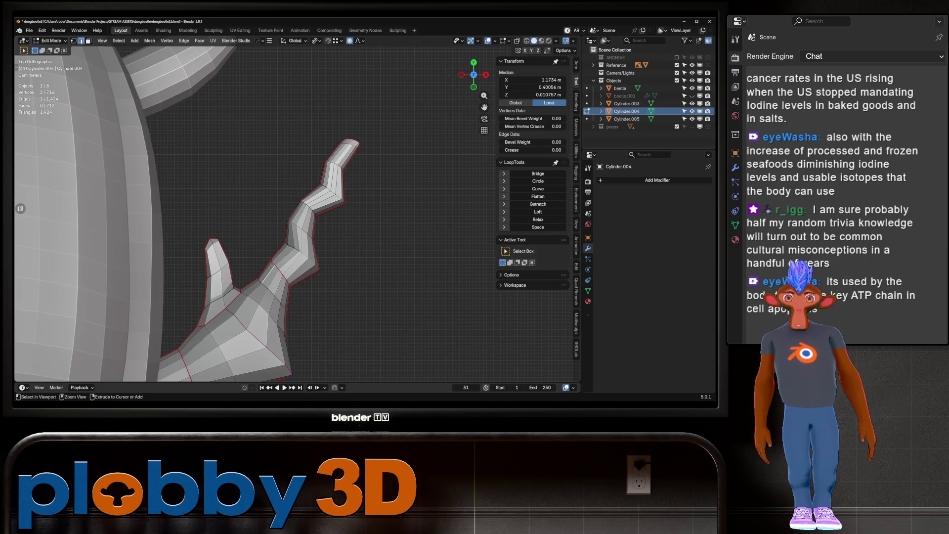
Step: Select the lengthwise edge loops along the leg via Quick Favorites
ctrl+click(310, 201)
key(q)
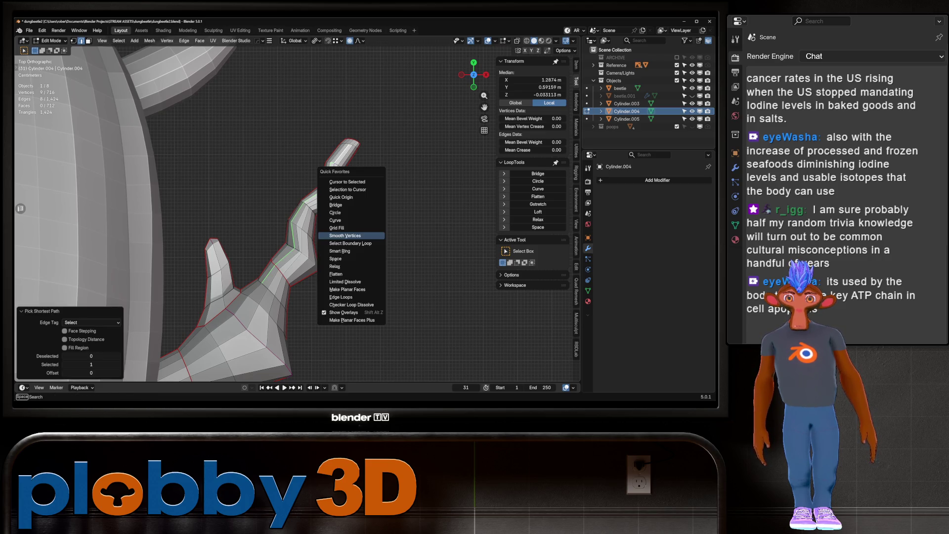
click(351, 243)
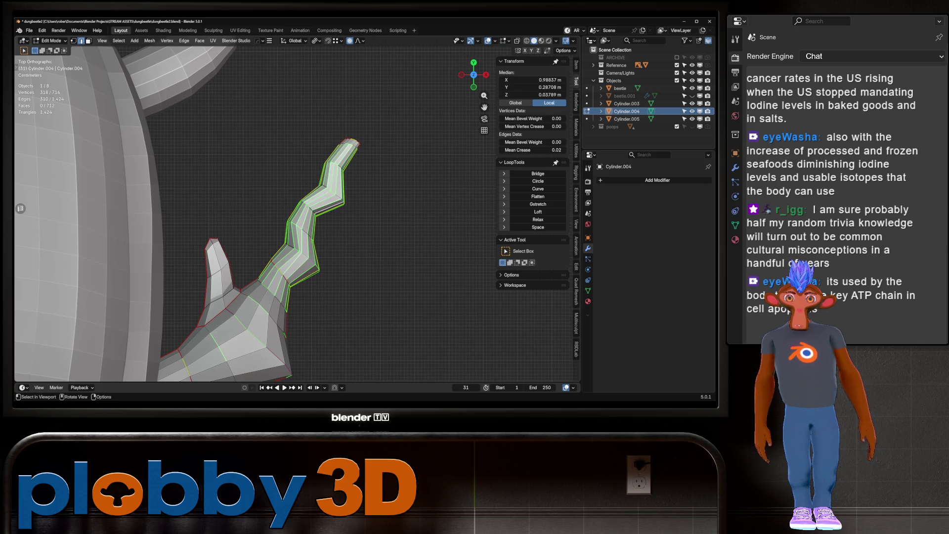
scroll(288, 253, up, 2)
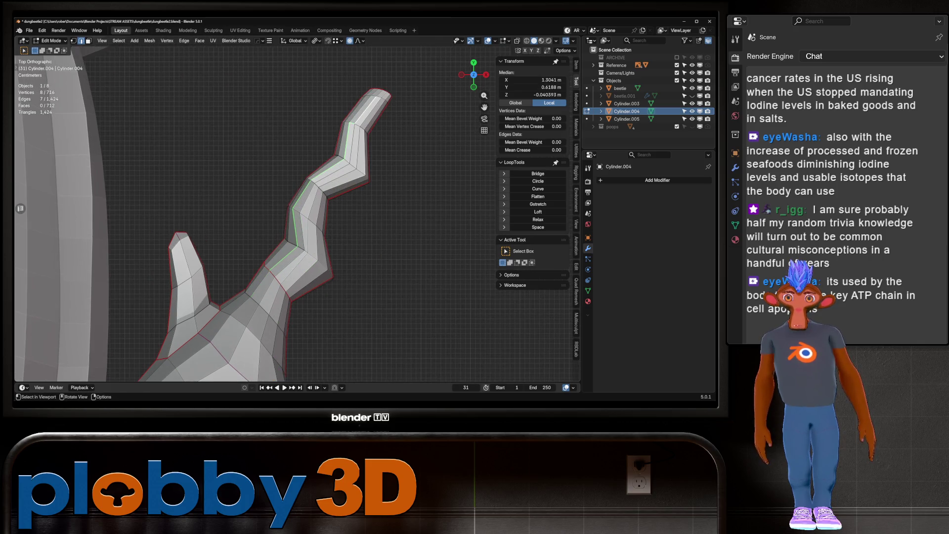
click(287, 252)
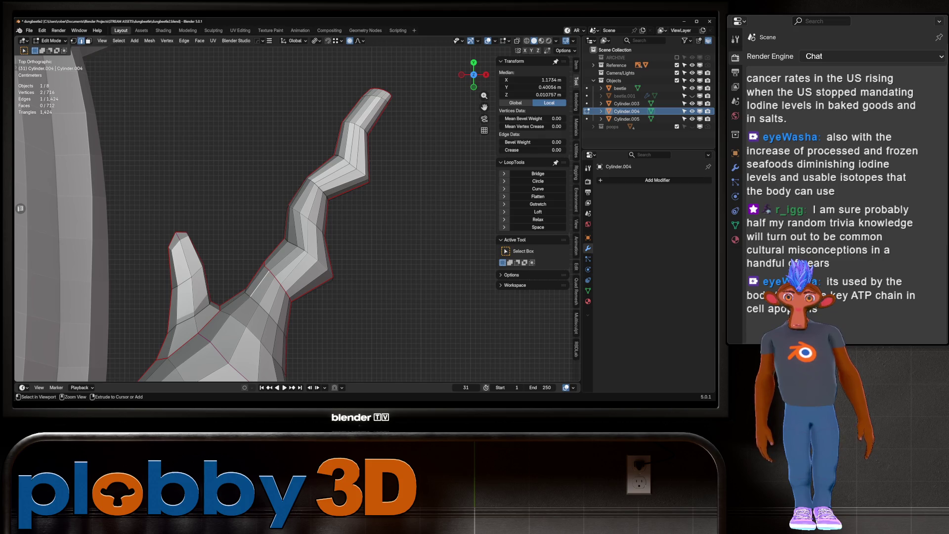
ctrl+click(371, 104)
key(q)
click(434, 148)
Step: Try LoopTools Space and Relax on the loops, undo both, and return to object mode
key(q)
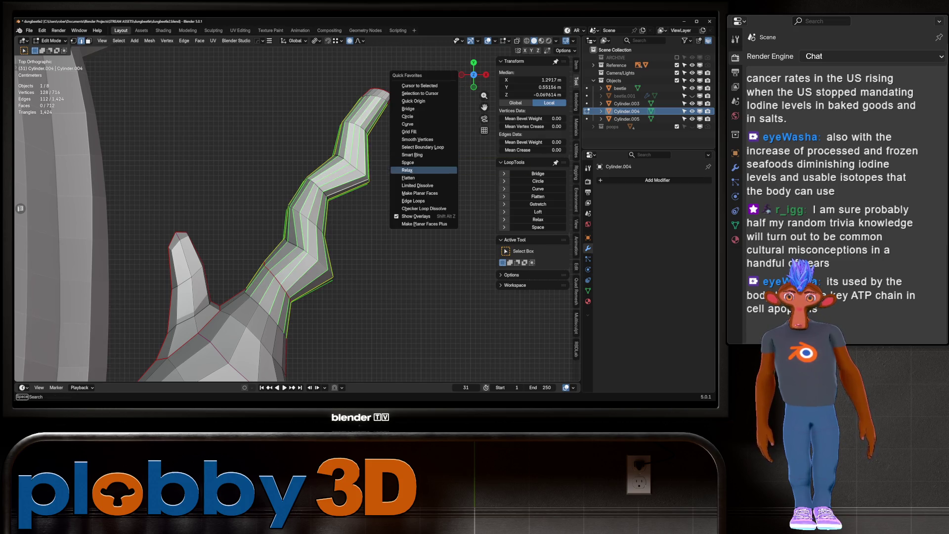
click(409, 162)
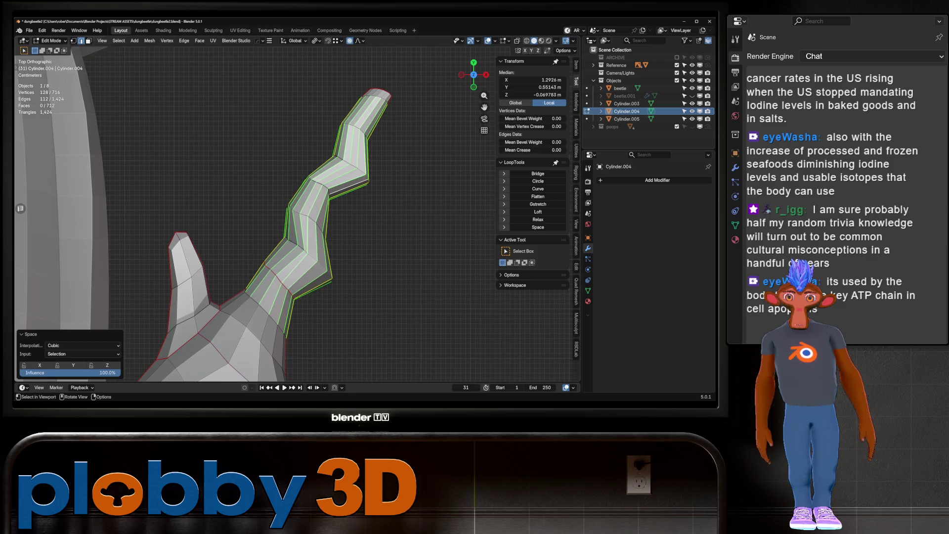
key(ctrl+z)
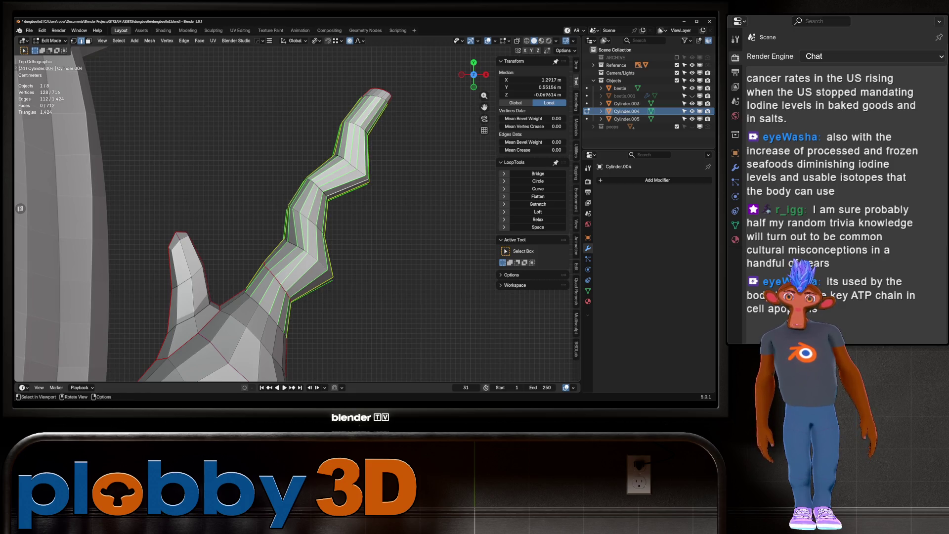
key(q)
click(391, 191)
key(ctrl+z)
key(Tab)
scroll(356, 260, down, 5)
middle_drag(356, 260, 252, 237)
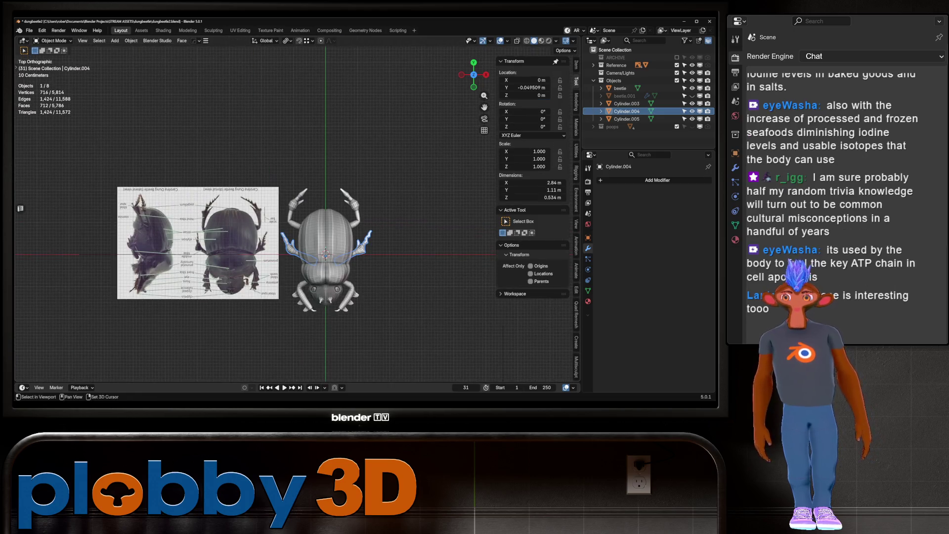
scroll(252, 222, up, 10)
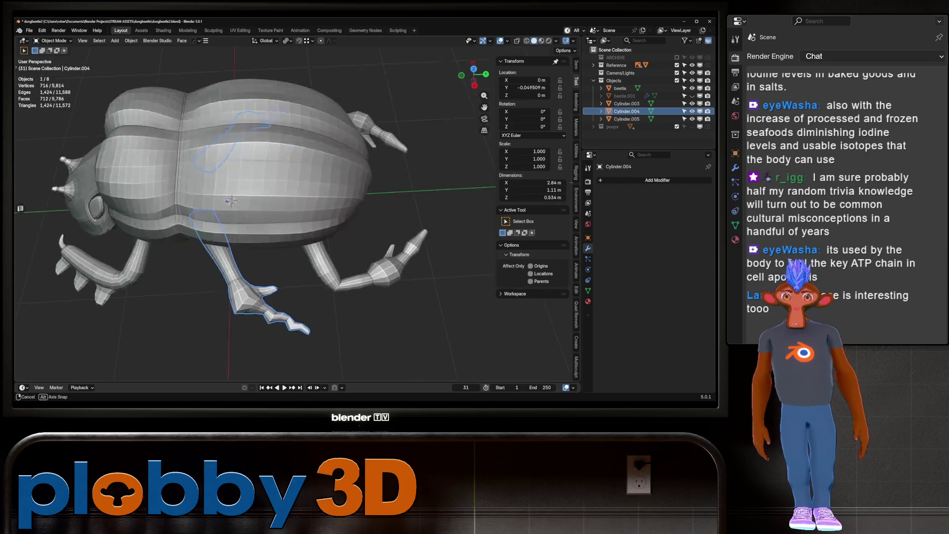
Step: Orbit under the leg and select the faces at the segment's end
mouse_move(252, 222)
middle_down()
mouse_move(223, 127)
mouse_move(213, 157)
mouse_move(420, 175)
middle_up()
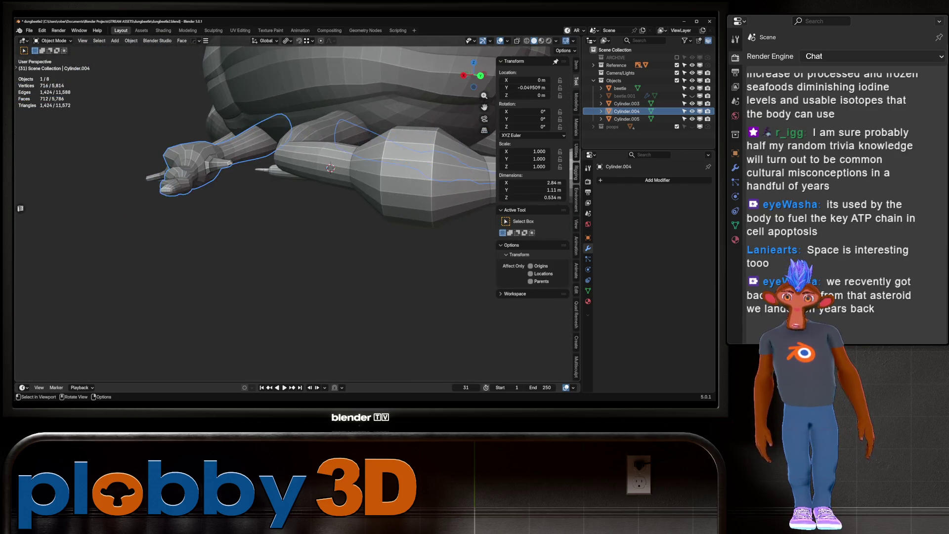
key(Tab)
middle_drag(297, 185, 327, 171)
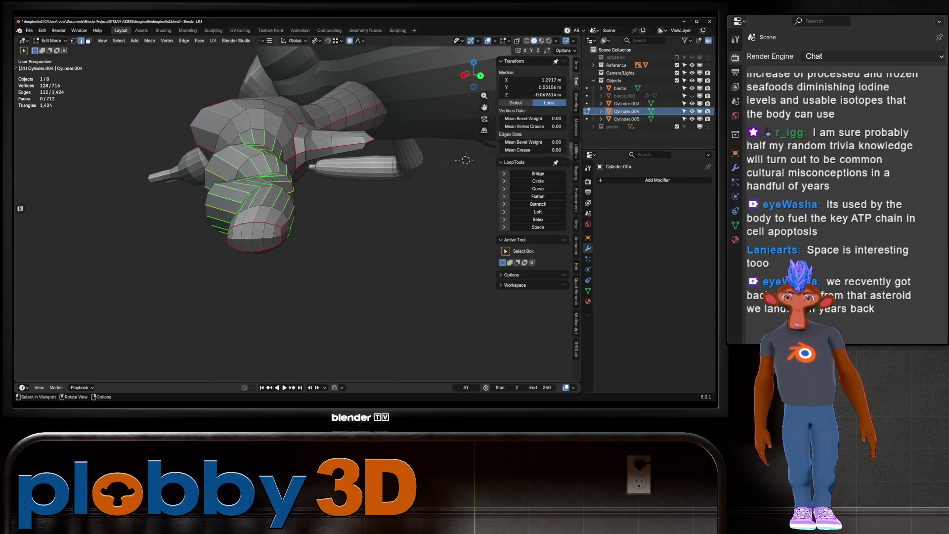
ctrl+shift+click(252, 234)
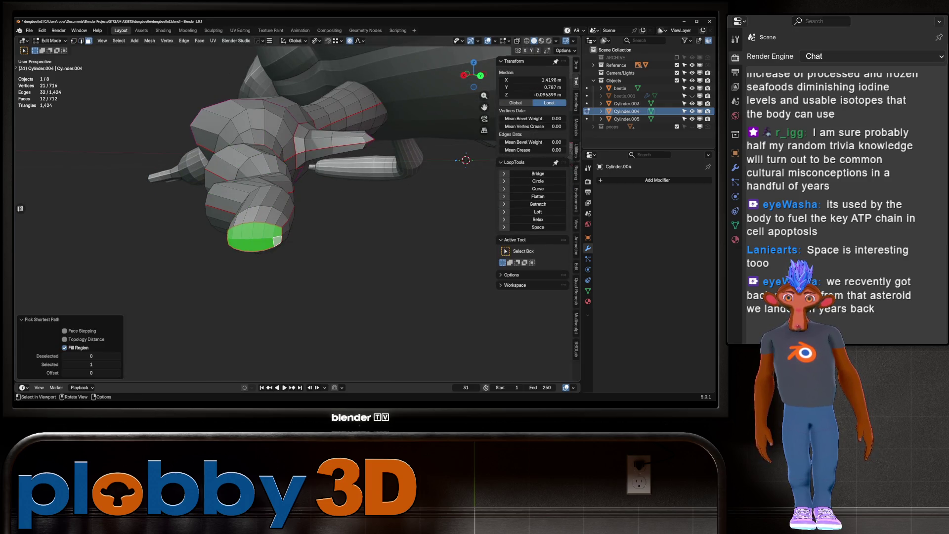
Step: Rescale the selected end faces of the leg segment
middle_drag(252, 234, 311, 193)
middle_drag(304, 264, 326, 293)
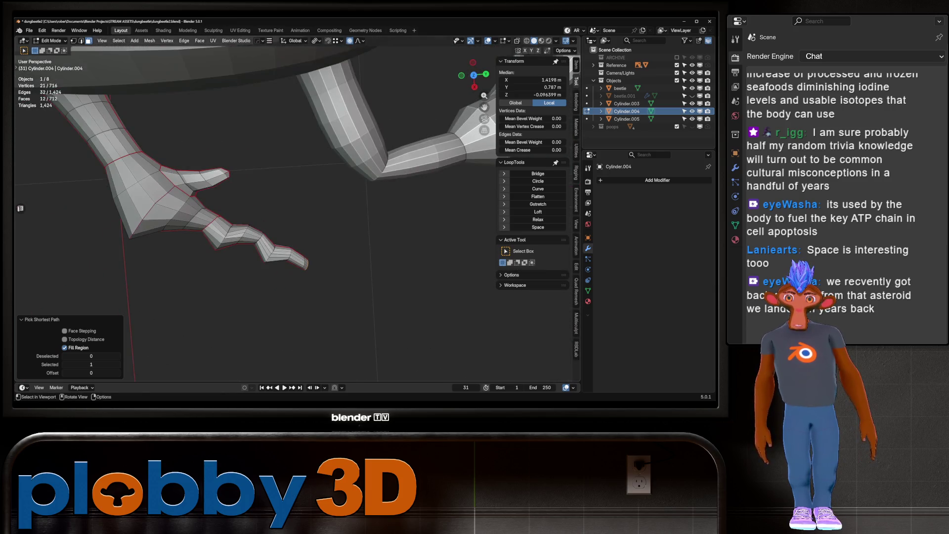
key(s)
click(333, 298)
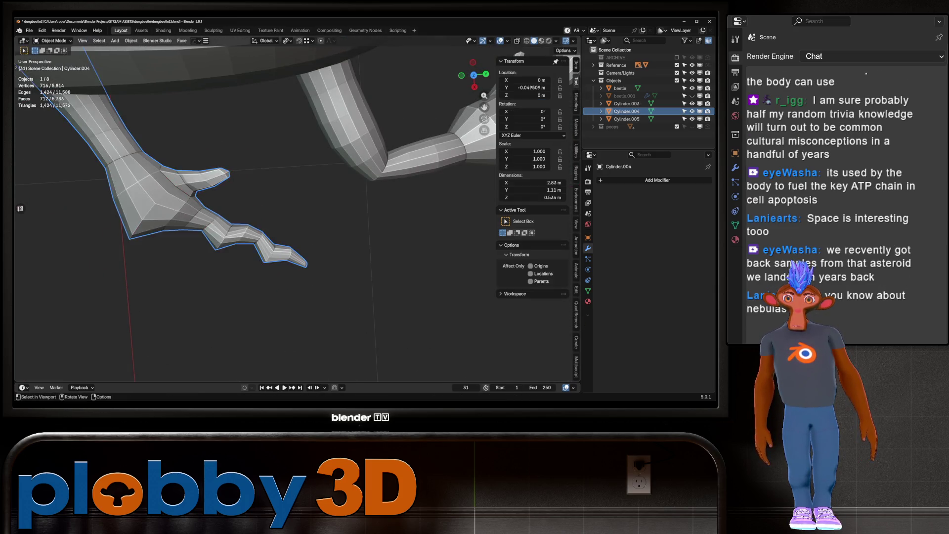
key(Tab)
scroll(296, 185, down, 5)
mouse_move(296, 185)
middle_down()
mouse_move(245, 163)
mouse_move(218, 190)
mouse_move(224, 235)
middle_up()
scroll(297, 185, up, 4)
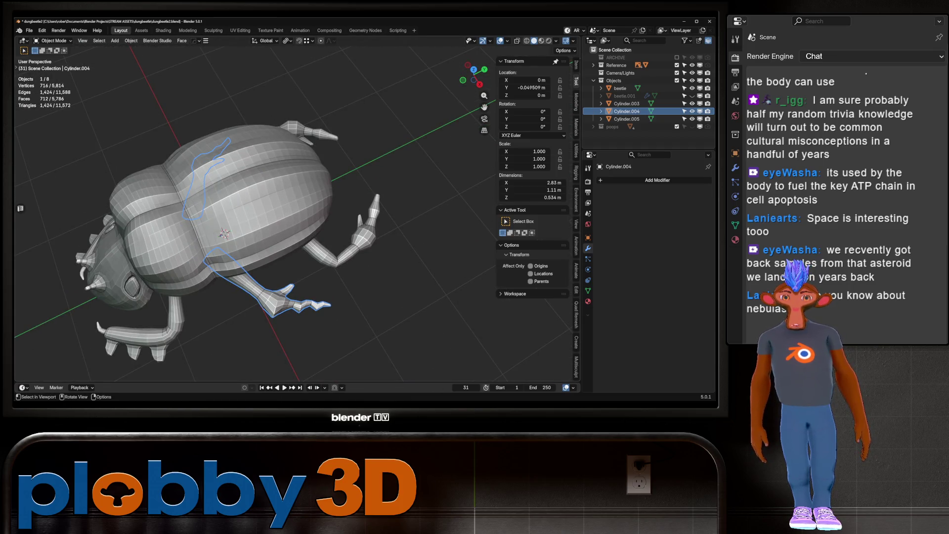
middle_drag(224, 234, 209, 211)
scroll(225, 237, down, 3)
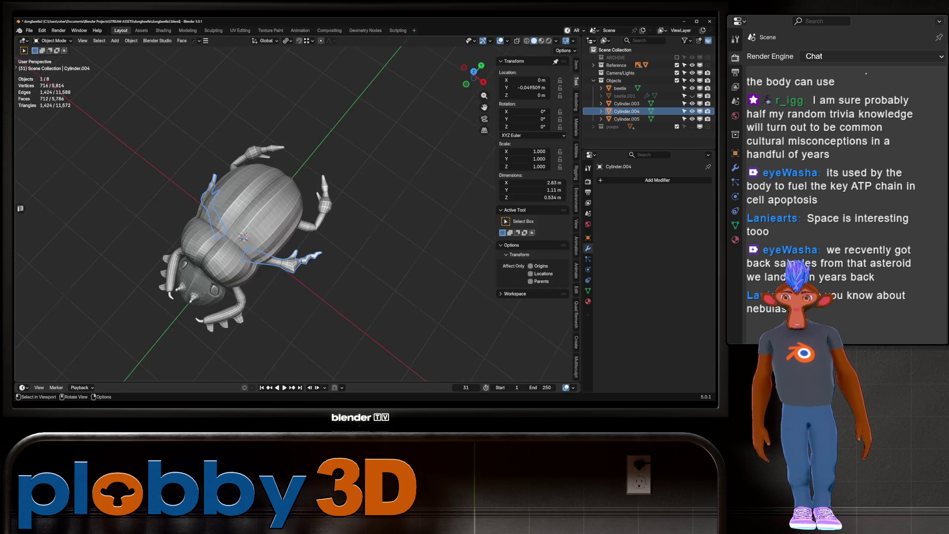
scroll(210, 210, up, 5)
key(KP_7)
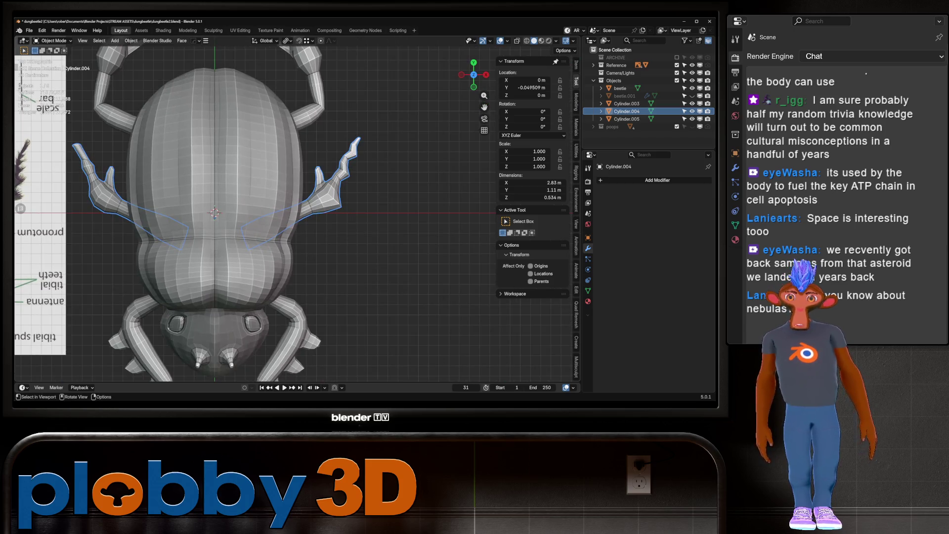
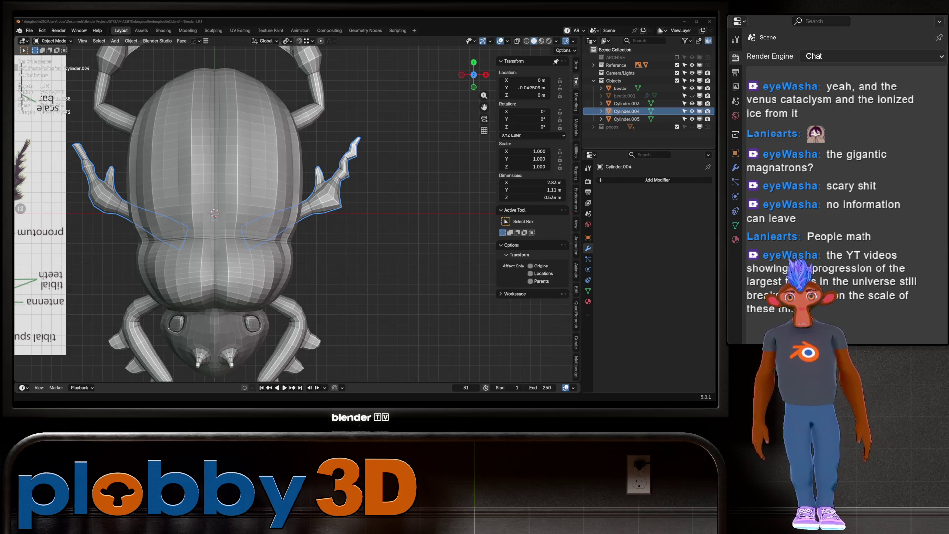
Step: Check a video clip, return to Blender and orbit the beetle from top-down into perspective
key(ctrl+F11)
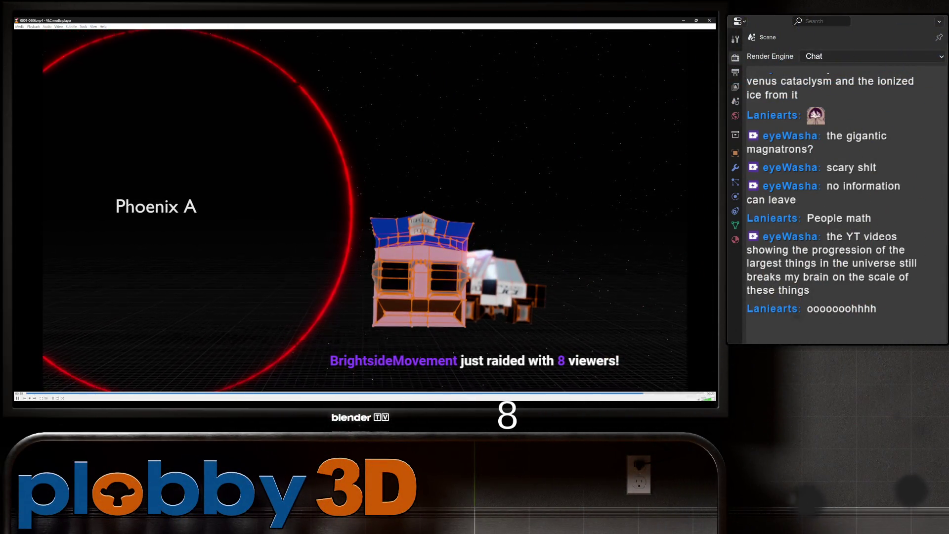
key(alt+Tab)
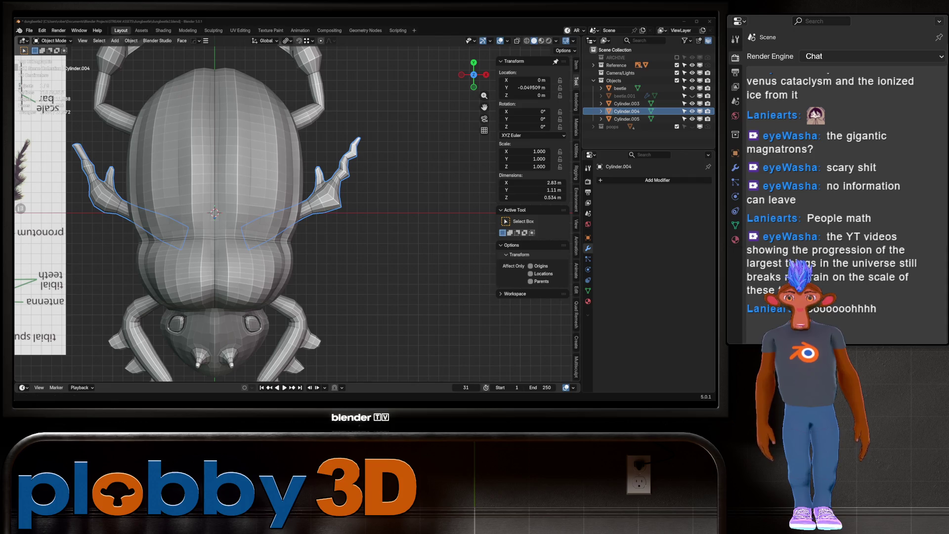
scroll(255, 212, down, 4)
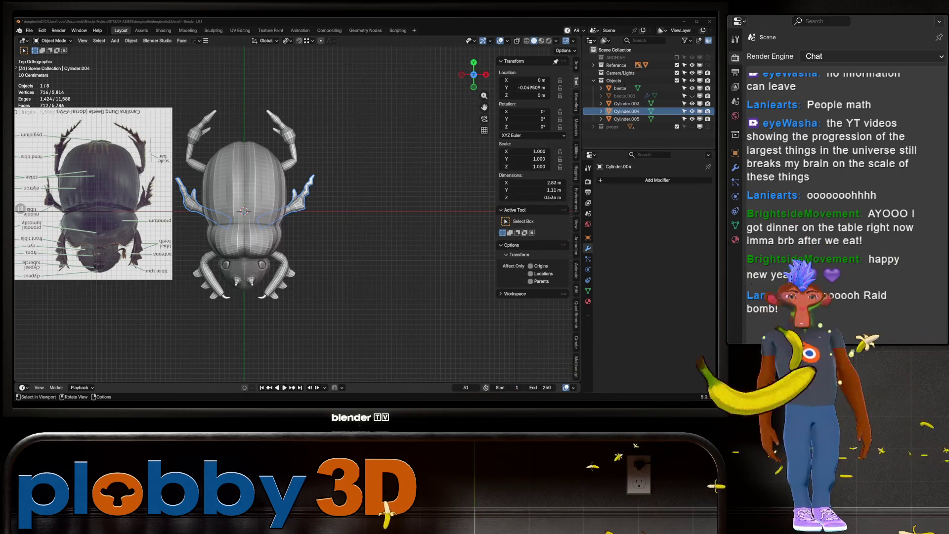
middle_drag(297, 223, 245, 185)
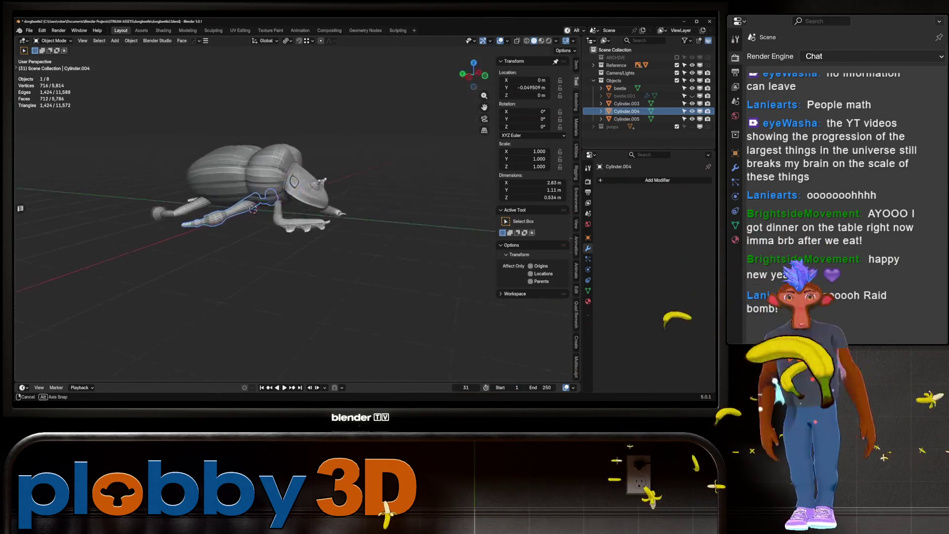
scroll(237, 230, up, 3)
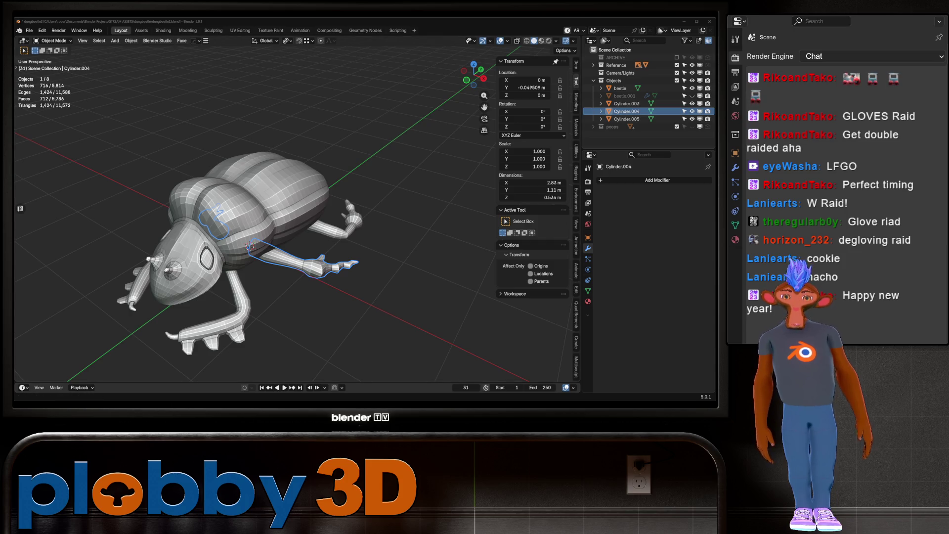
scroll(252, 222, down, 2)
Step: Orbit around the beetle's head and side, then like the Deku illustration post on X
middle_drag(252, 222, 252, 193)
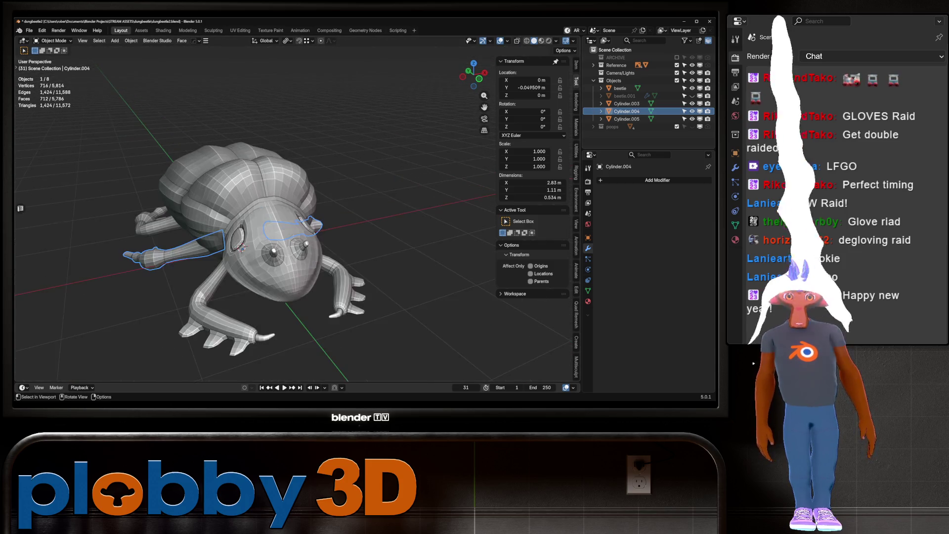
scroll(252, 222, up, 5)
scroll(223, 245, down, 2)
middle_drag(223, 245, 245, 238)
scroll(223, 244, down, 2)
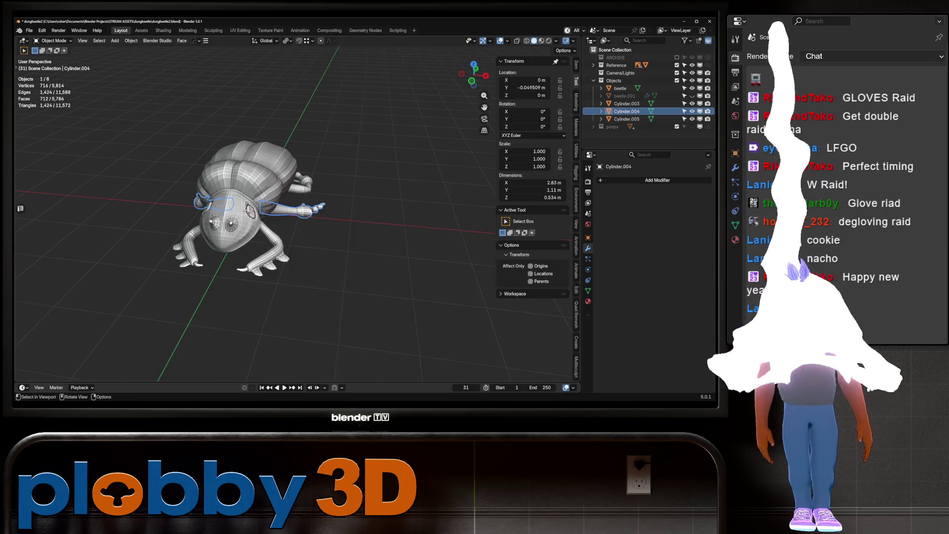
scroll(222, 245, up, 1)
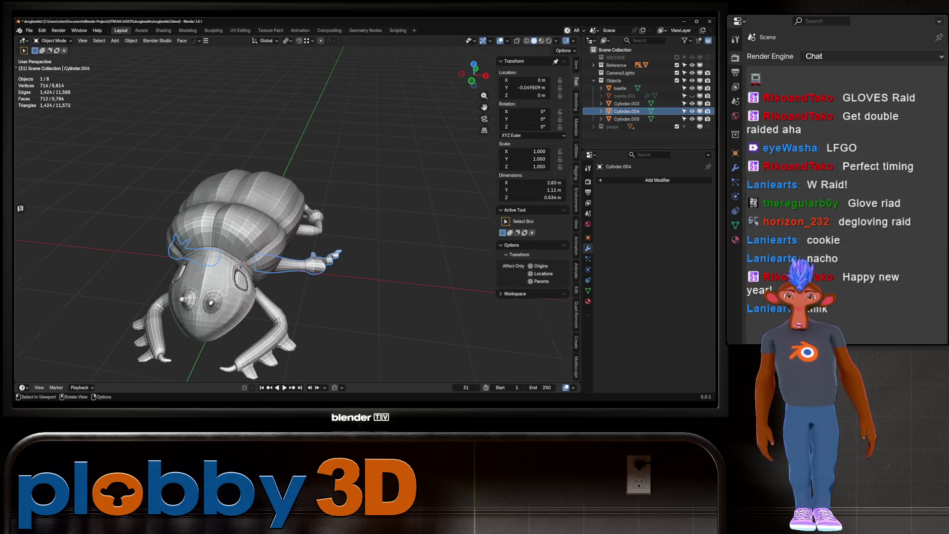
scroll(237, 267, down, 3)
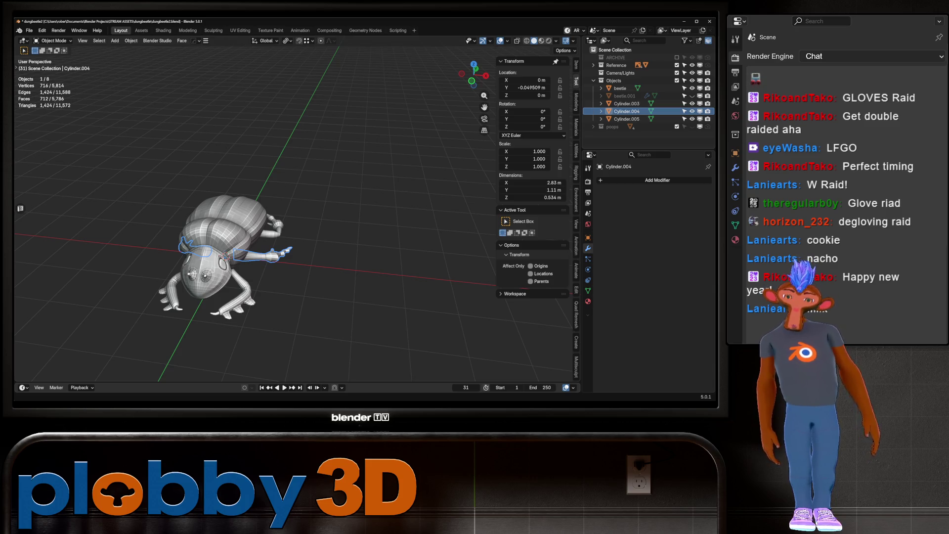
mouse_move(252, 223)
middle_down()
mouse_move(408, 239)
mouse_move(445, 255)
middle_up()
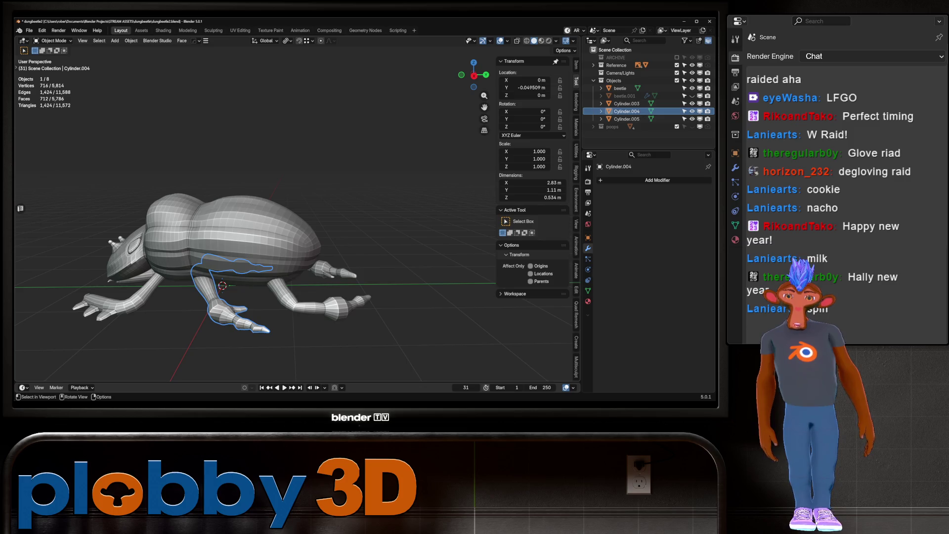
key(shift)
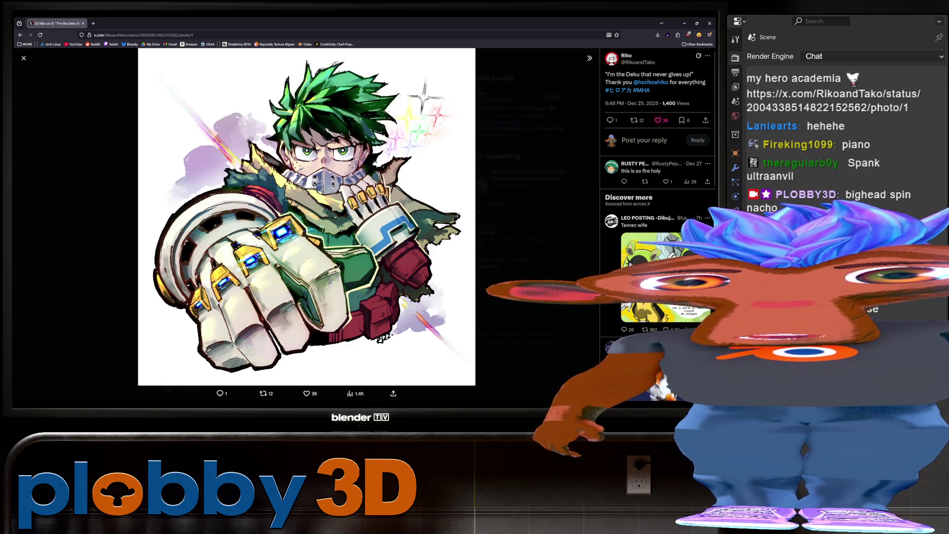
key(l)
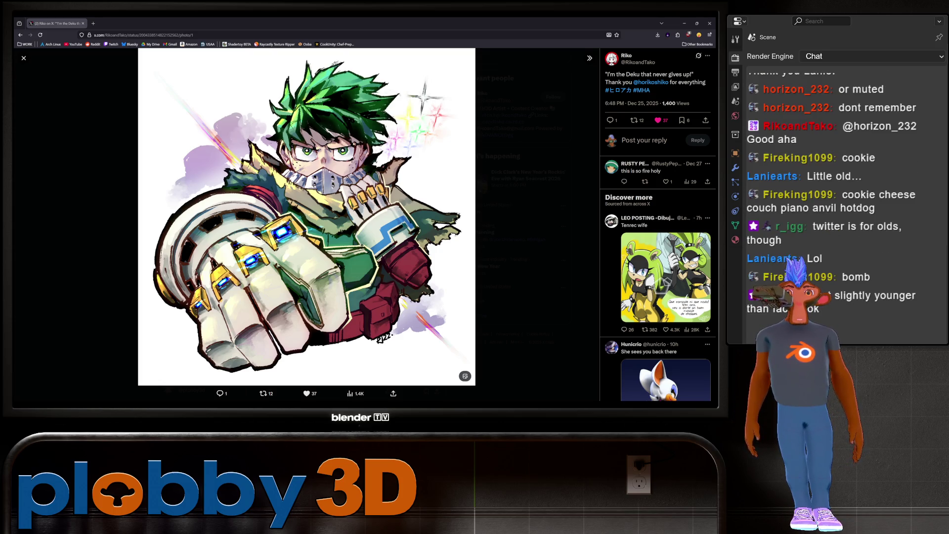
Step: Switch back from the X post to the beetle model in Blender
key(alt+Tab)
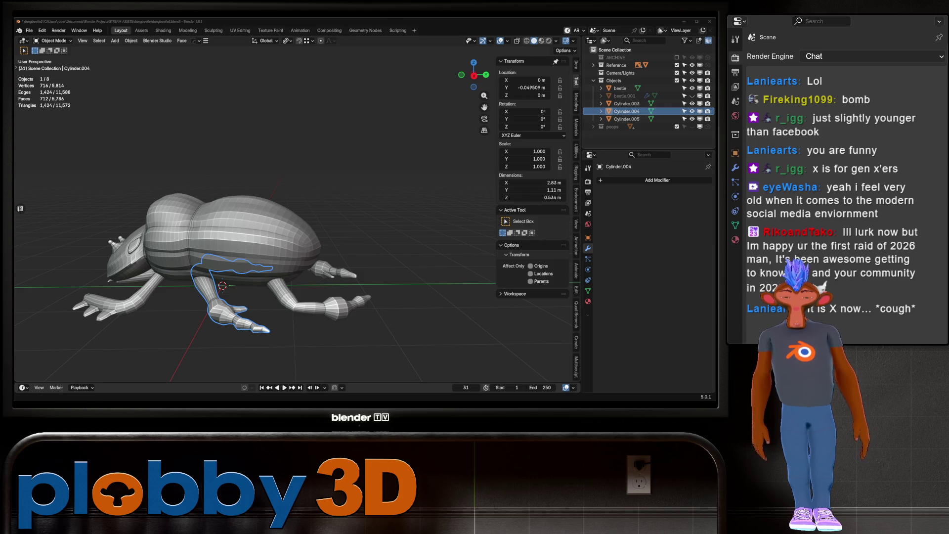
Step: Orbit to a front view and select the beetle body as the active object
mouse_move(256, 222)
middle_down()
mouse_move(349, 222)
mouse_move(245, 230)
mouse_move(298, 245)
middle_up()
scroll(297, 223, up, 2)
scroll(252, 245, up, 2)
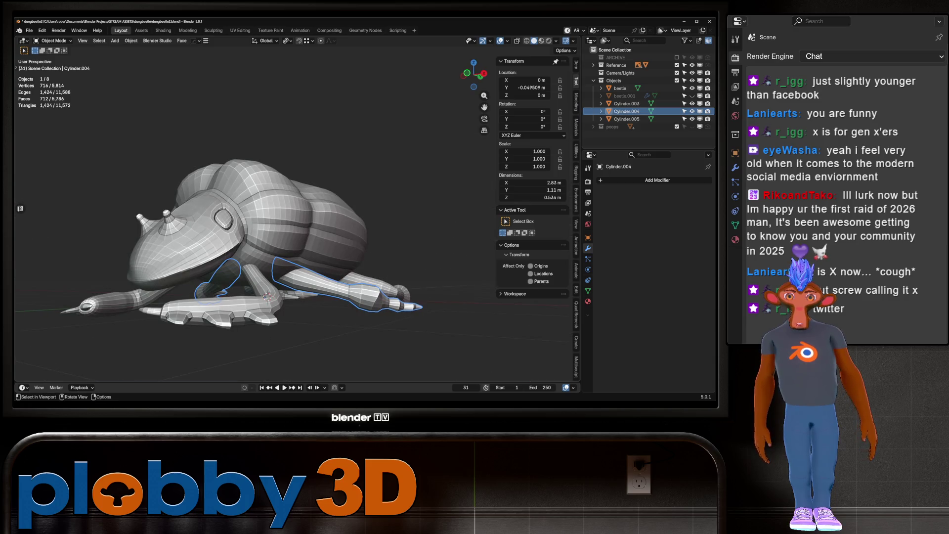
scroll(252, 222, up, 3)
click(165, 258)
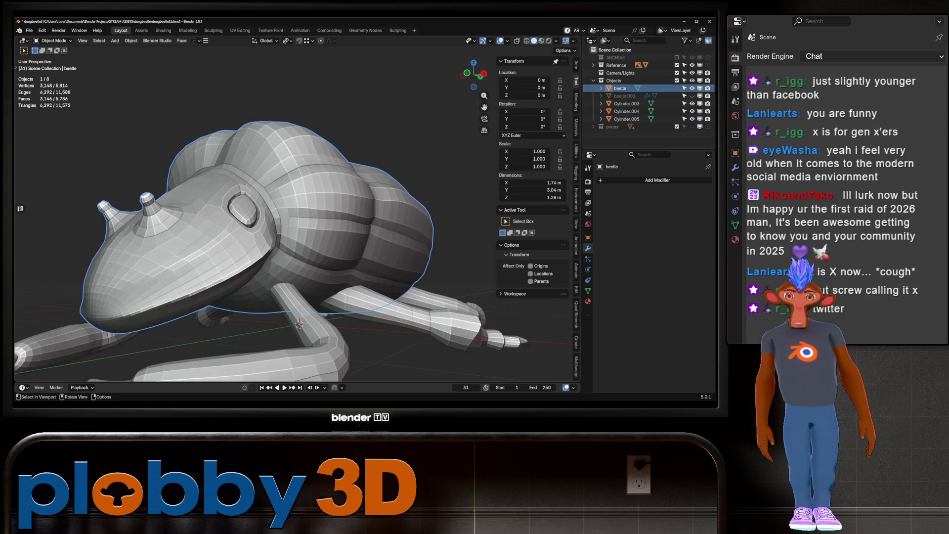
Step: In Edit Mode, select the edge loop across the beetle's head by picking a vertex path and inverting
key(Tab)
click(165, 257)
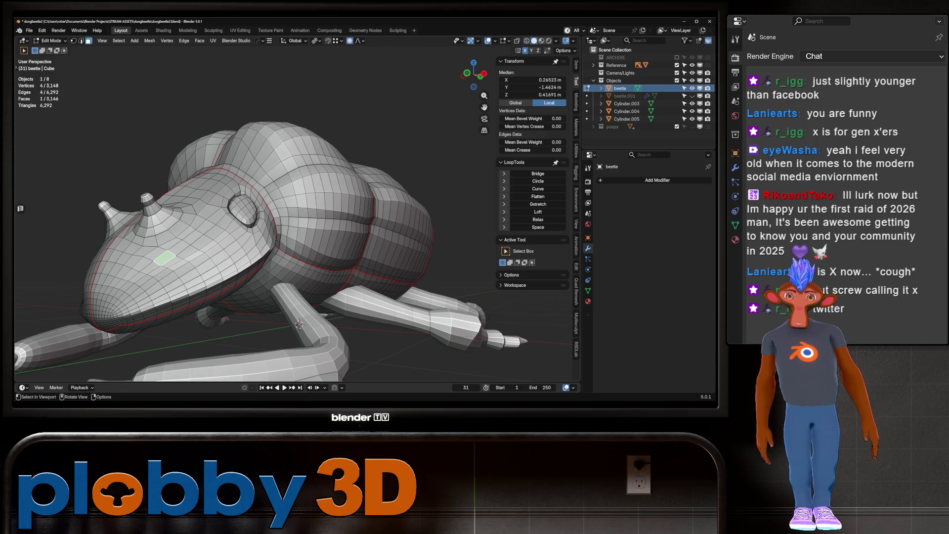
key(1)
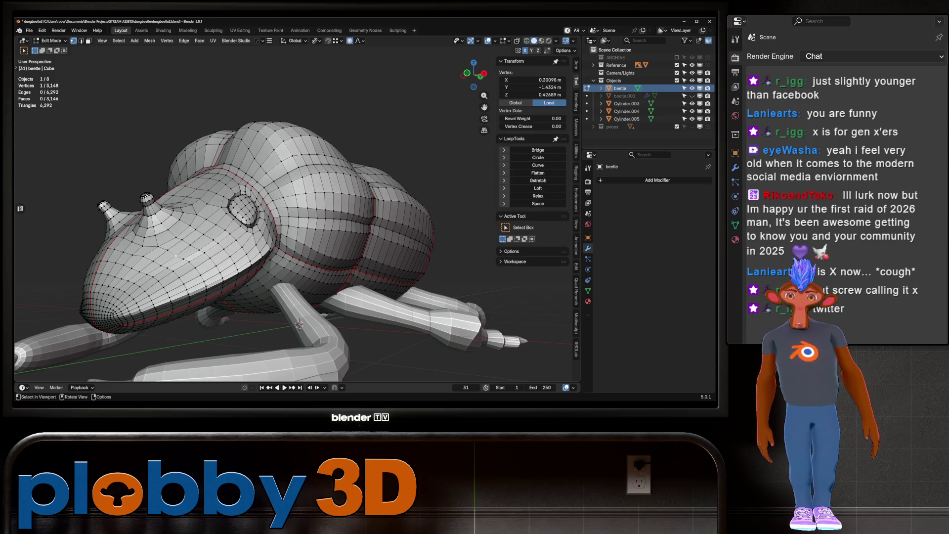
ctrl+click(216, 224)
key(ctrl+i)
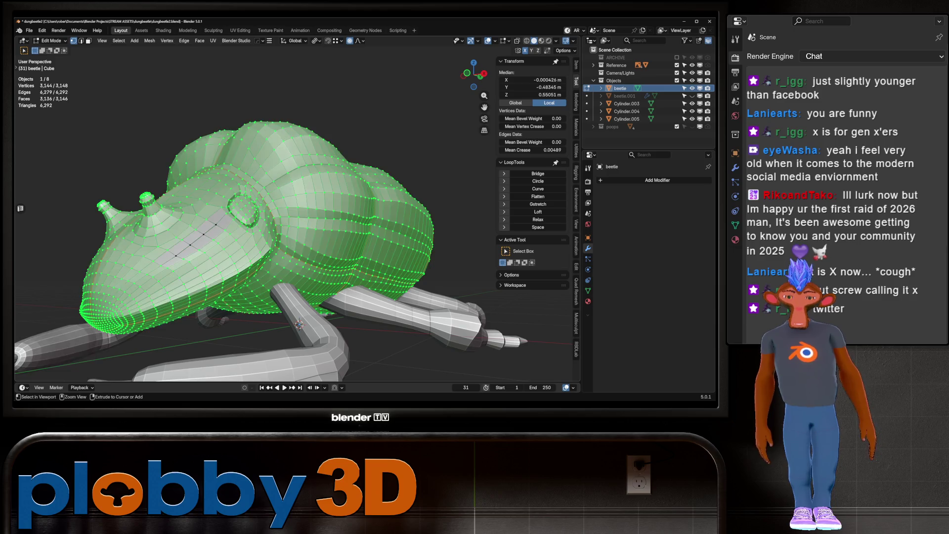
Step: Smooth the selected loop with LoopTools Curve and return to Object Mode
click(537, 188)
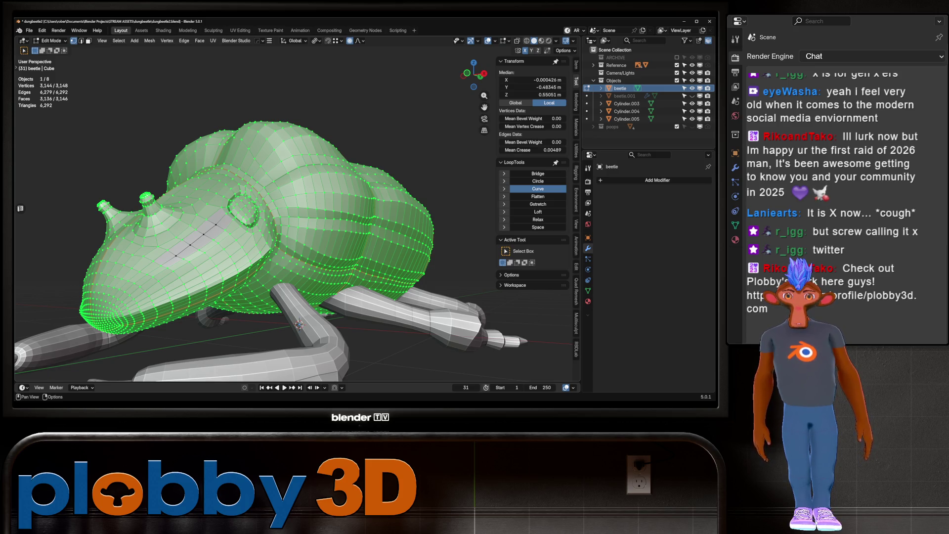
click(537, 188)
middle_drag(297, 223, 357, 223)
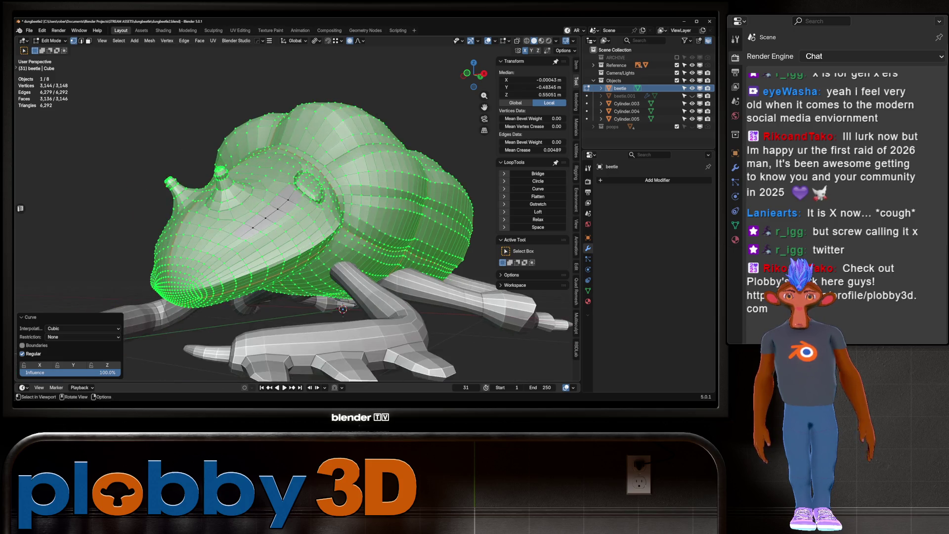
key(Tab)
middle_drag(296, 223, 326, 268)
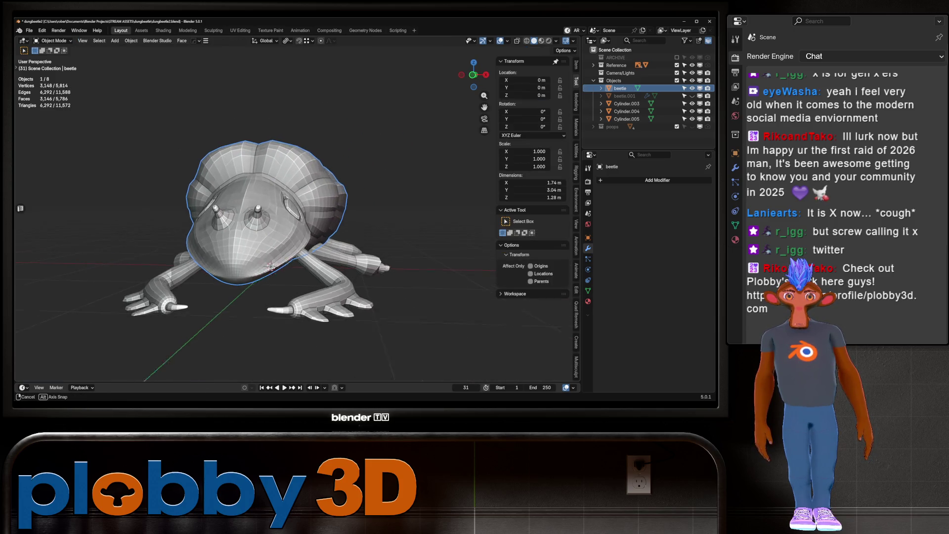
Step: Add a HardOps mirror to the beetle body, apply it, and orbit to check the symmetry
key(alt+x)
key(ctrl+a)
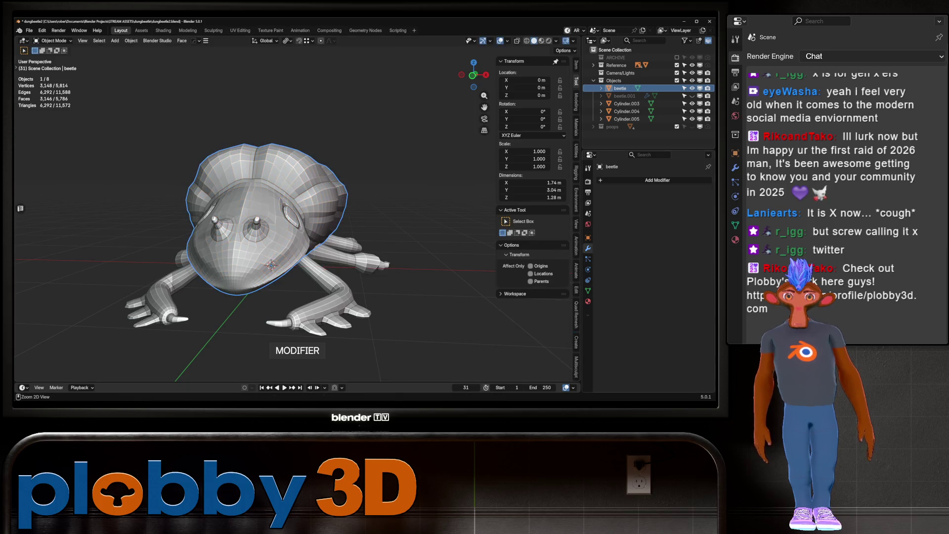
middle_drag(297, 223, 297, 296)
middle_drag(297, 222, 297, 148)
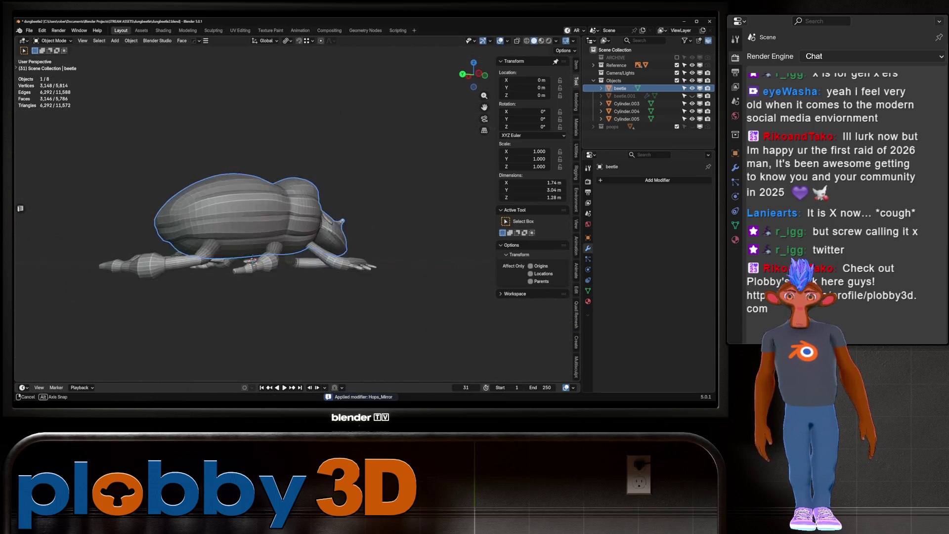
mouse_move(297, 223)
middle_down()
mouse_move(341, 222)
mouse_move(341, 252)
mouse_move(385, 237)
mouse_move(386, 223)
middle_up()
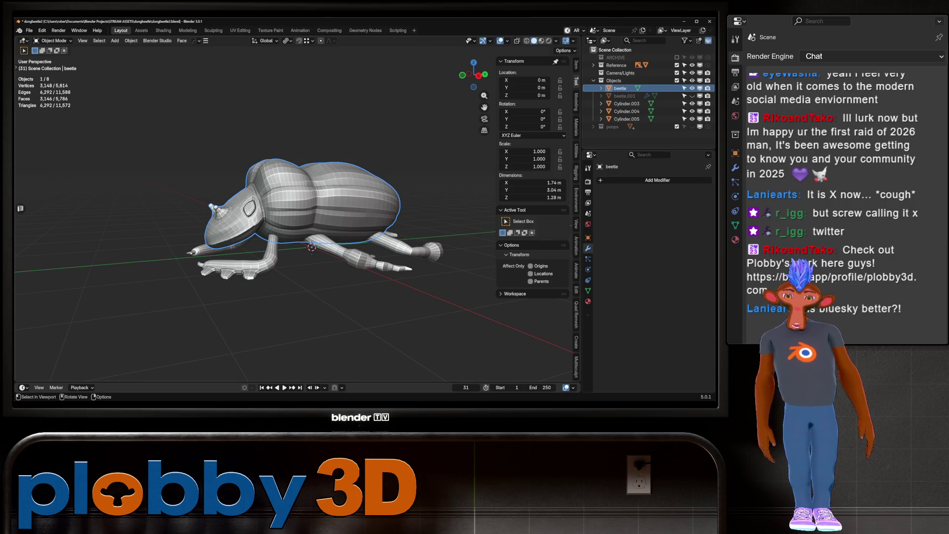
middle_drag(297, 223, 296, 163)
scroll(296, 208, up, 2)
middle_drag(297, 208, 297, 238)
scroll(297, 208, up, 2)
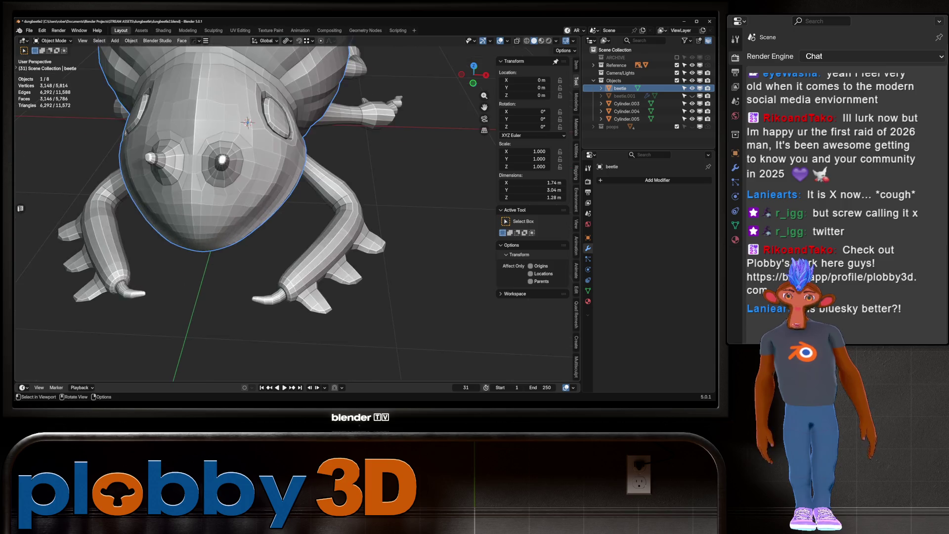
scroll(282, 296, up, 2)
key(Tab)
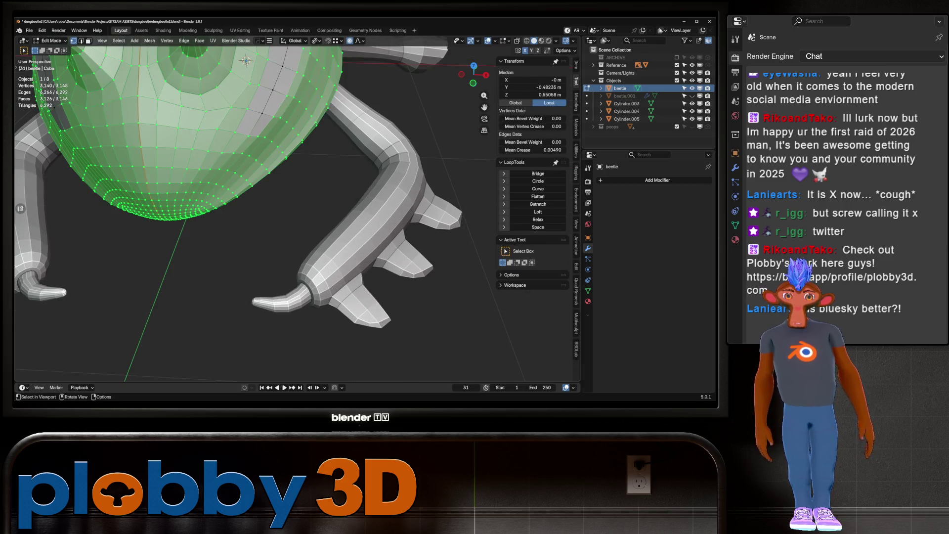
scroll(245, 185, down, 3)
key(Tab)
mouse_move(245, 185)
middle_down()
mouse_move(244, 171)
mouse_move(245, 200)
mouse_move(260, 222)
middle_up()
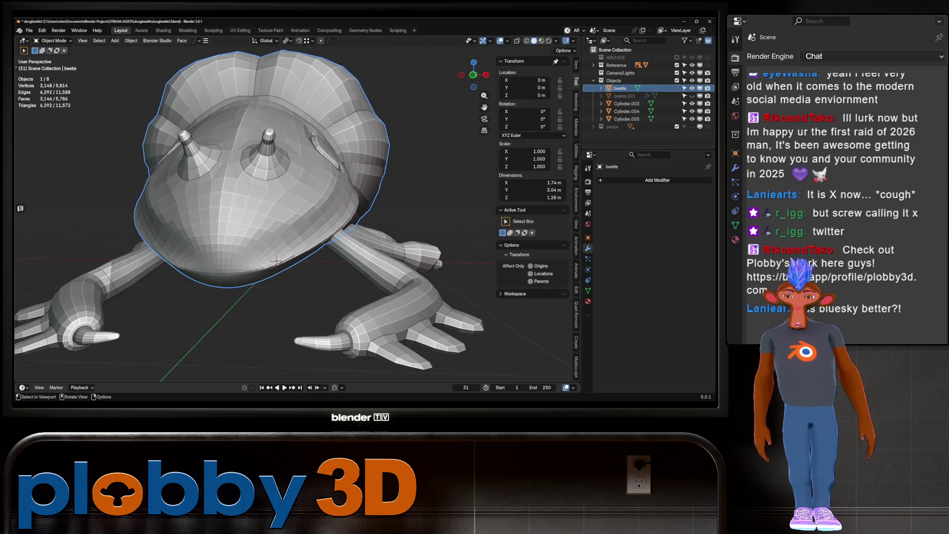
scroll(252, 215, down, 3)
scroll(252, 215, up, 3)
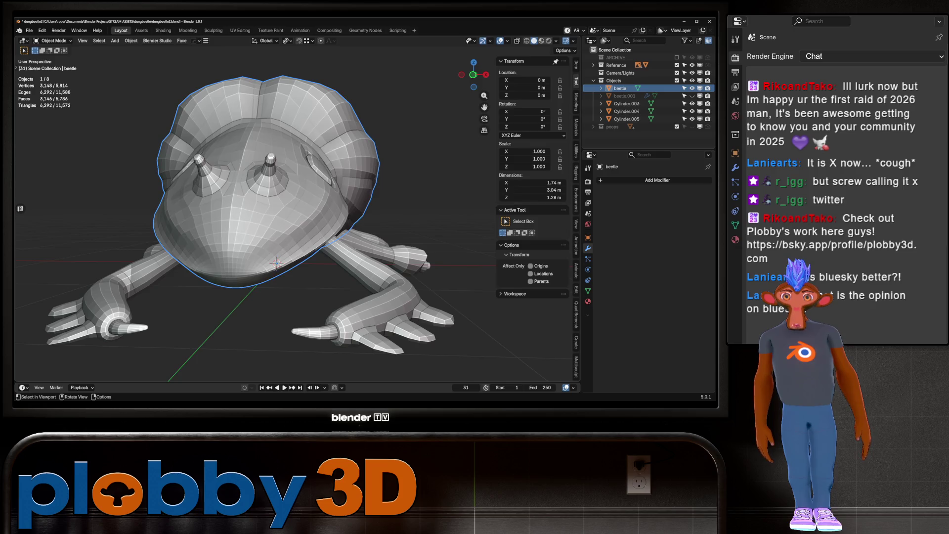
middle_drag(260, 223, 222, 241)
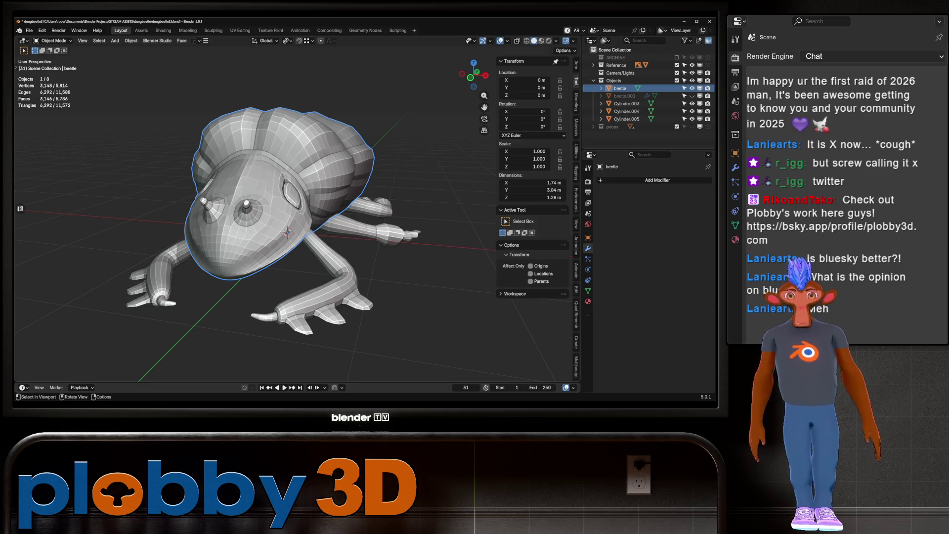
mouse_move(333, 223)
middle_down()
mouse_move(192, 223)
mouse_move(252, 223)
middle_up()
scroll(259, 223, up, 3)
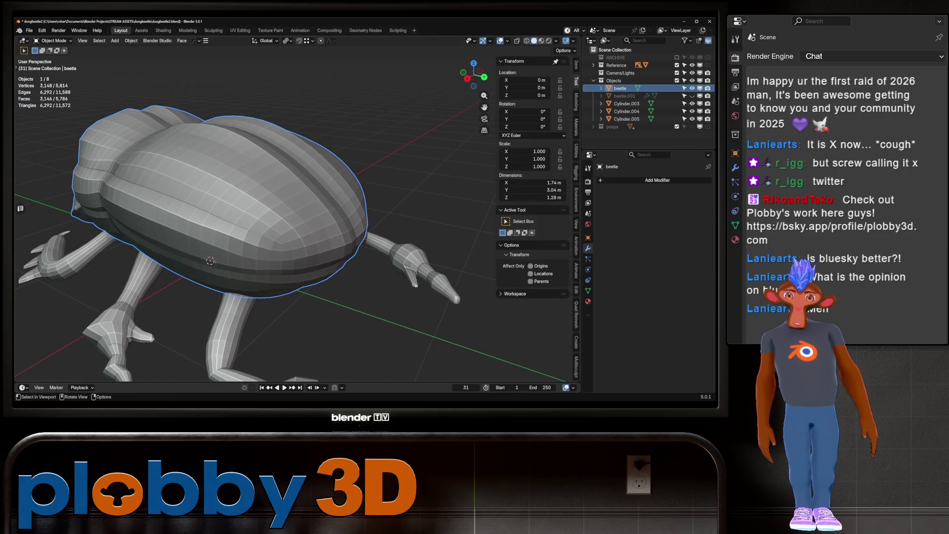
key(ctrl+Tab)
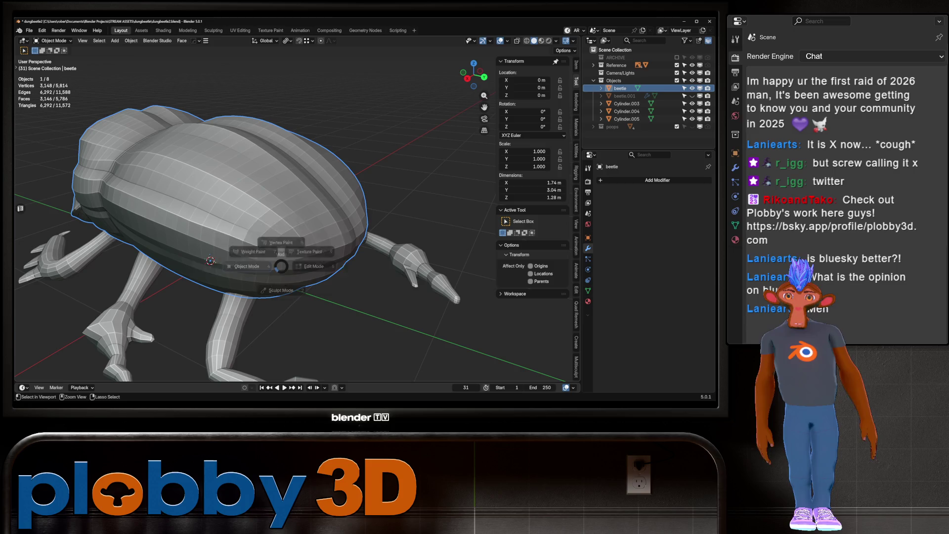
Step: Enter Sculpt Mode on the beetle and choose the Crease Sharp brush
click(216, 260)
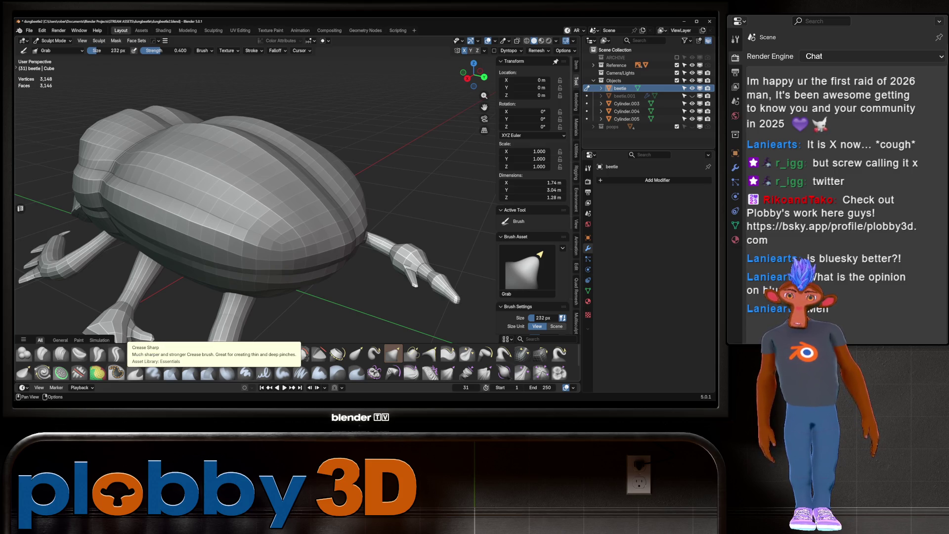
click(116, 353)
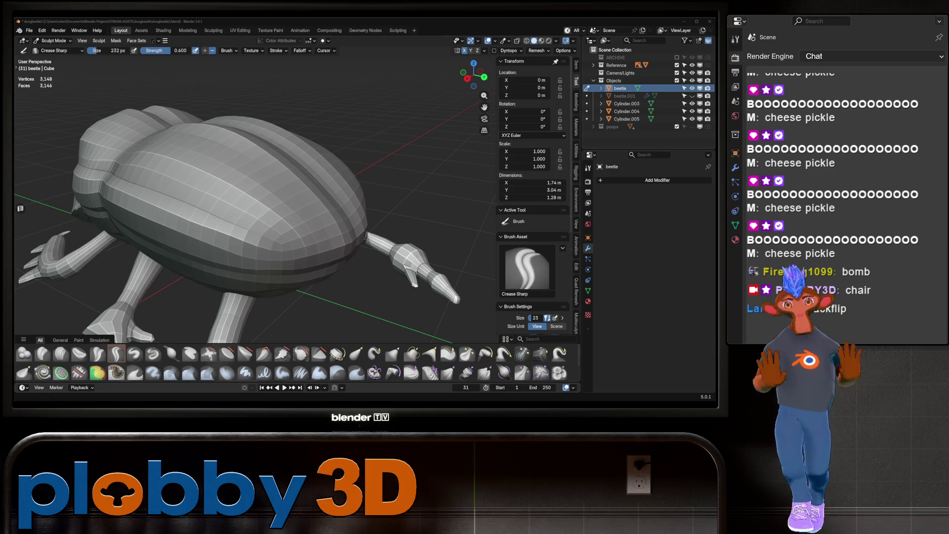
scroll(111, 133, down, 5)
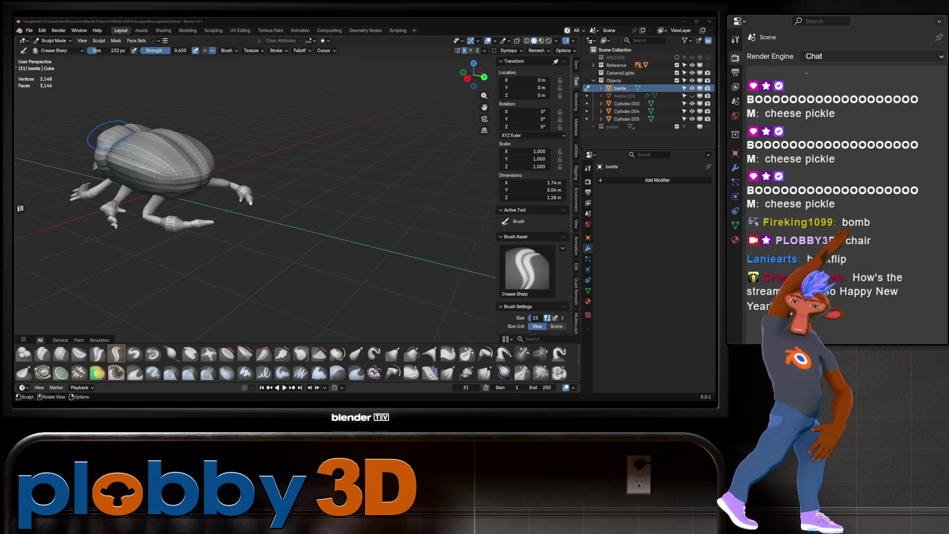
scroll(111, 134, up, 5)
Step: Orbit around the beetle and switch the sculpt brush to Crease Polish
mouse_move(112, 134)
middle_down()
mouse_move(238, 145)
mouse_move(355, 256)
middle_up()
scroll(238, 144, down, 4)
scroll(237, 144, up, 2)
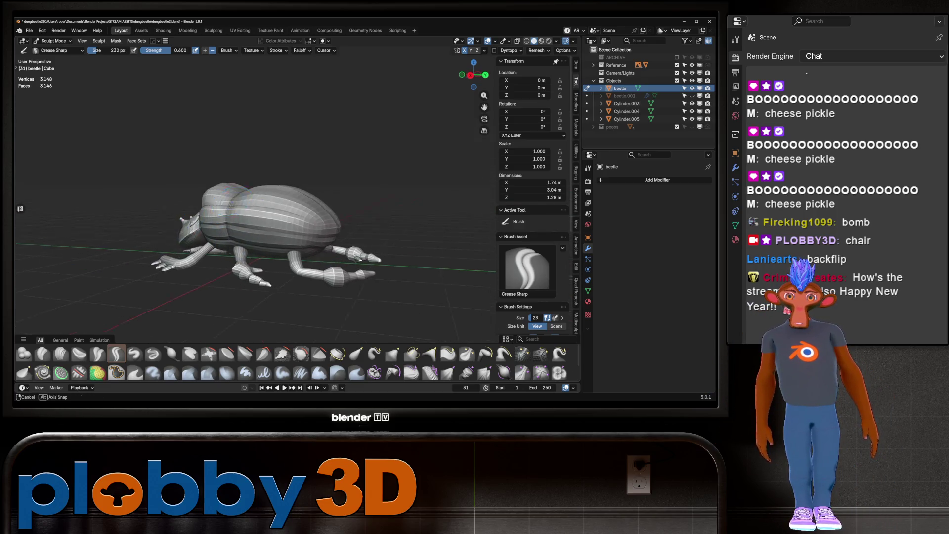
mouse_move(355, 255)
middle_down()
mouse_move(369, 176)
mouse_move(305, 293)
mouse_move(247, 199)
middle_up()
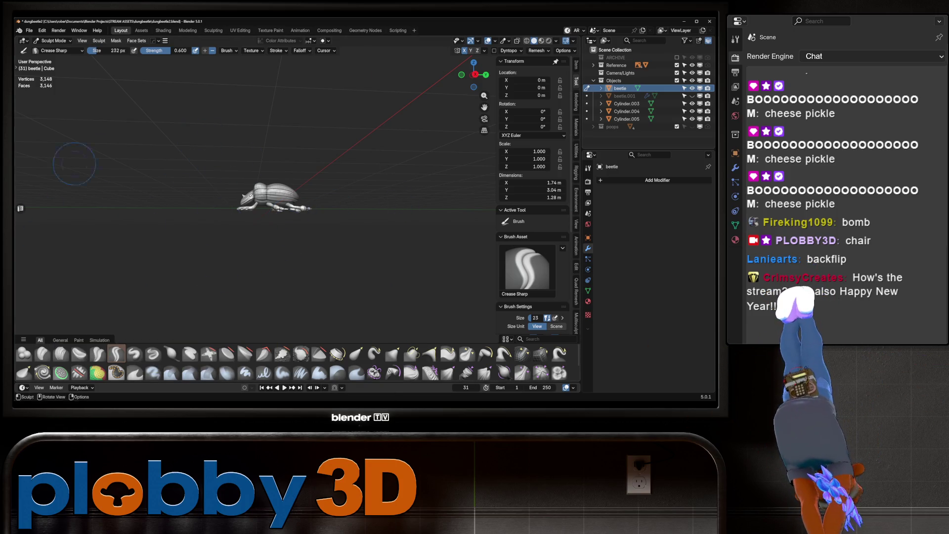
scroll(296, 154, up, 3)
shift+middle_drag(296, 153, 415, 163)
mouse_move(297, 223)
middle_down()
mouse_move(212, 200)
mouse_move(232, 218)
middle_up()
scroll(215, 197, up, 3)
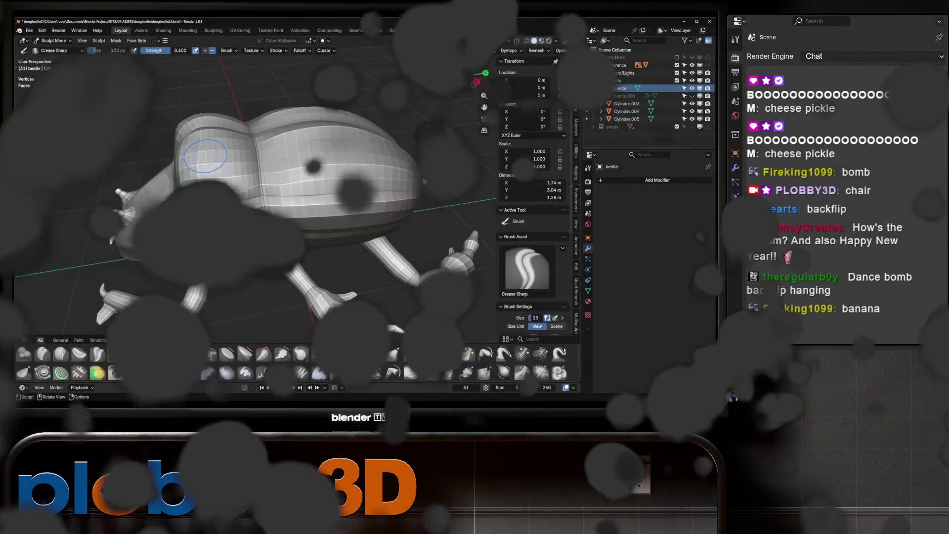
click(99, 353)
drag(200, 201, 271, 185)
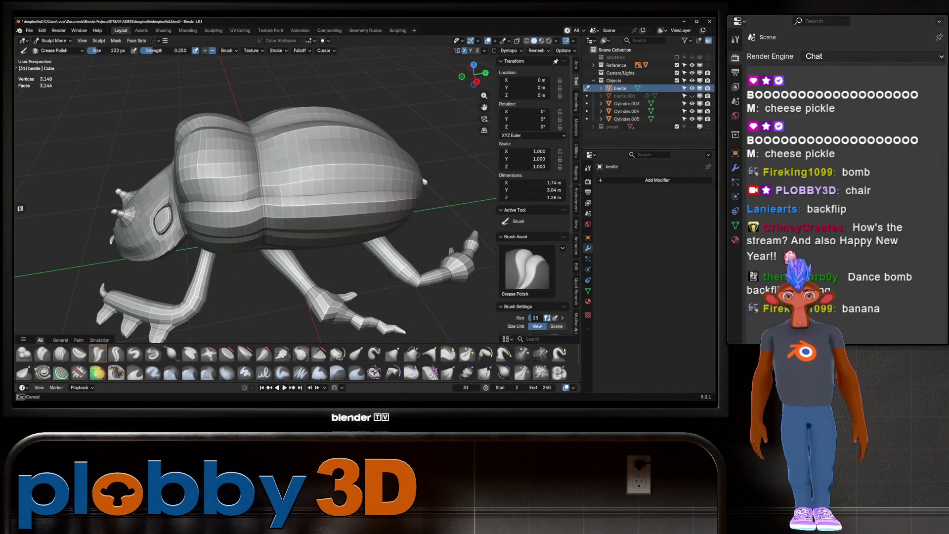
mouse_move(421, 186)
middle_down()
mouse_move(380, 146)
mouse_move(445, 111)
mouse_move(490, 118)
mouse_move(445, 126)
middle_up()
scroll(381, 145, up, 3)
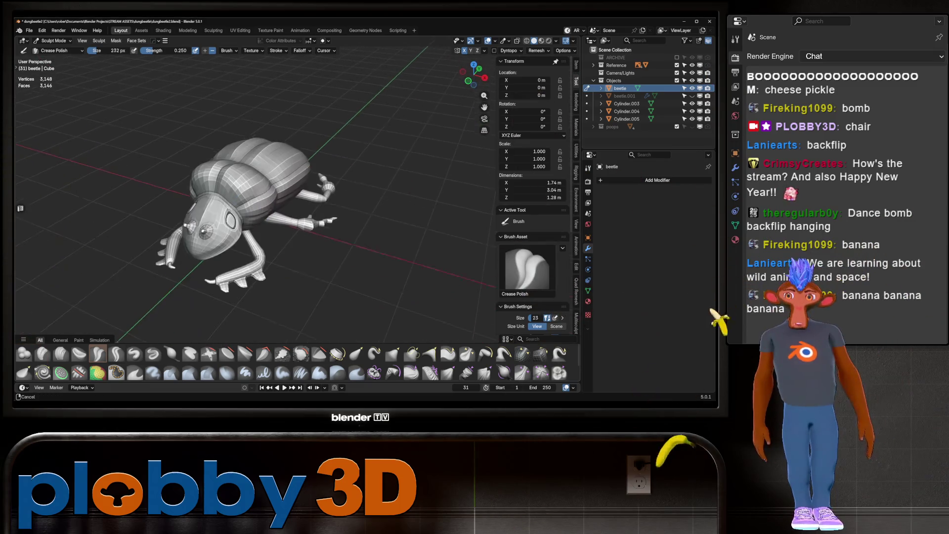
Step: Orbit to a top-front view of the beetle
middle_drag(445, 126, 163, 222)
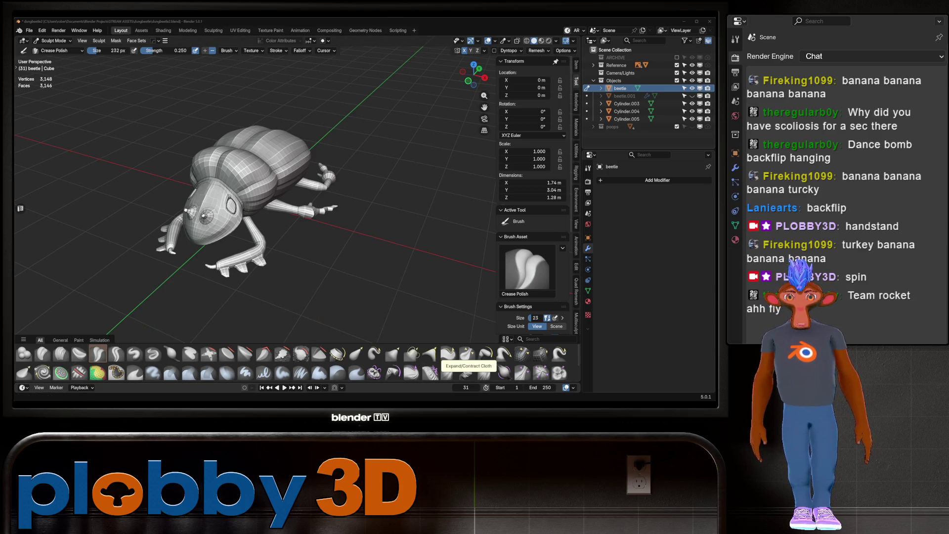
key(alt+Tab)
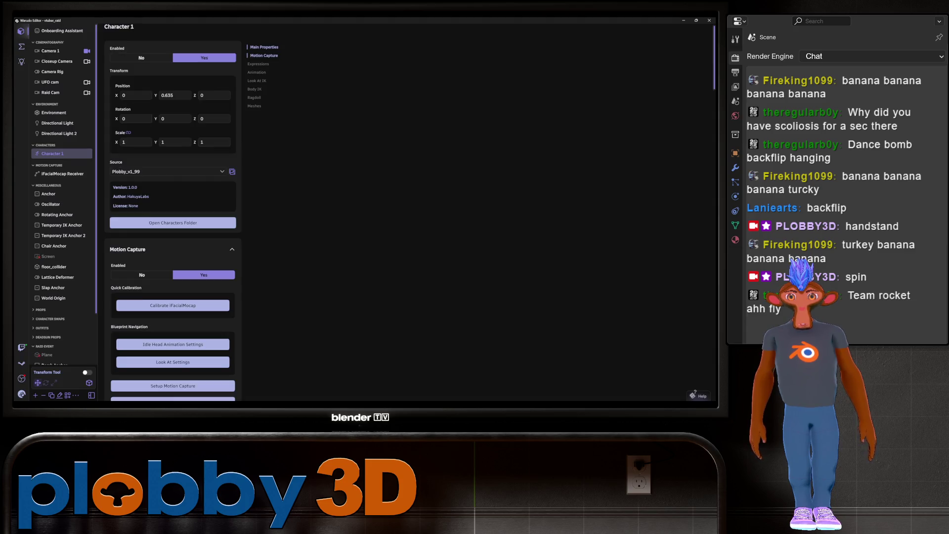
click(21, 46)
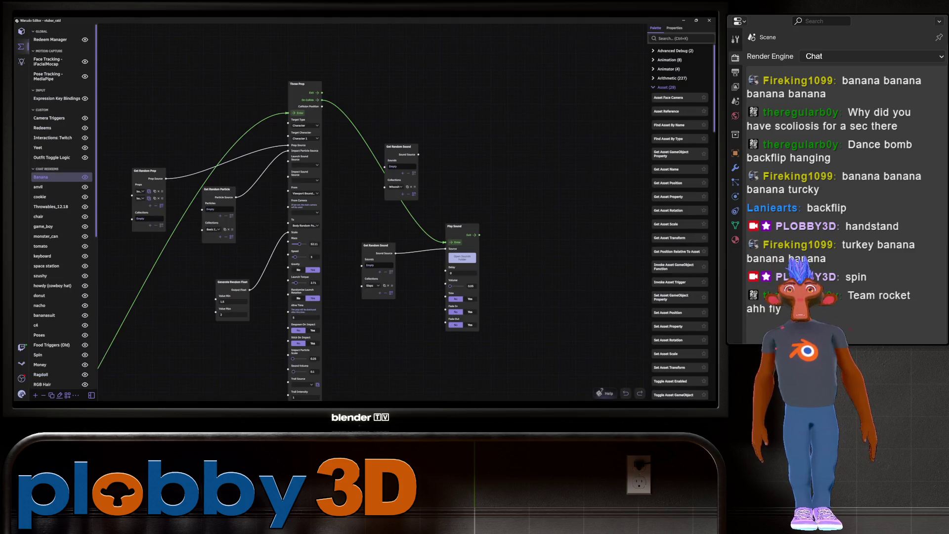
scroll(571, 304, down, 2)
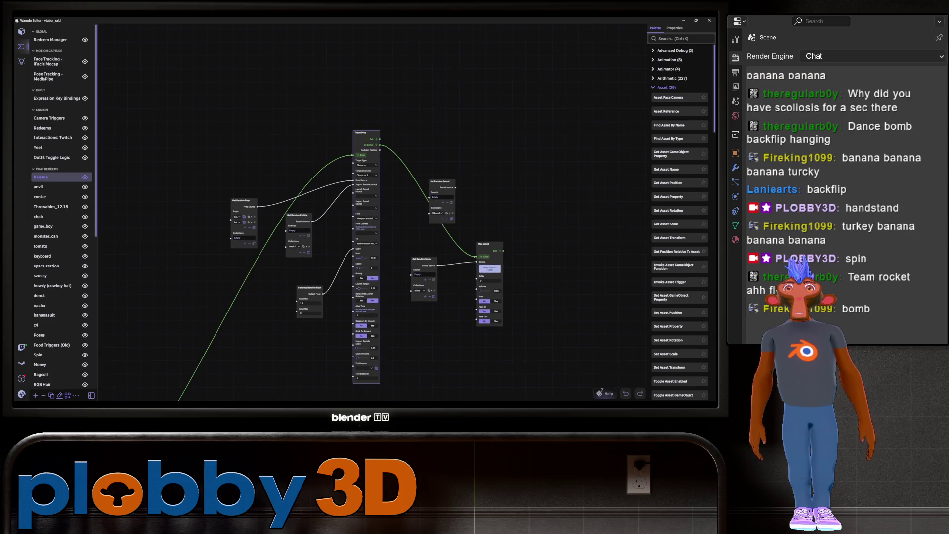
scroll(371, 216, down, 3)
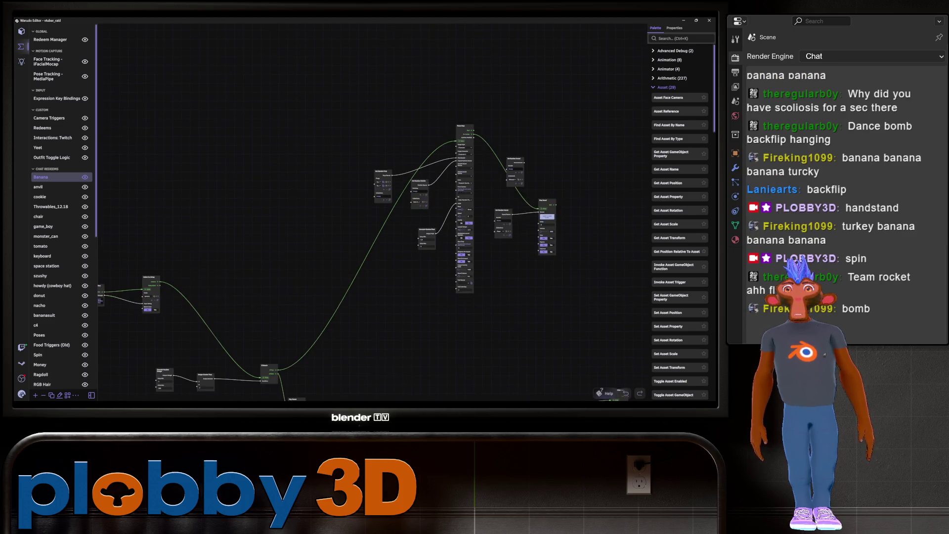
scroll(450, 343, up, 4)
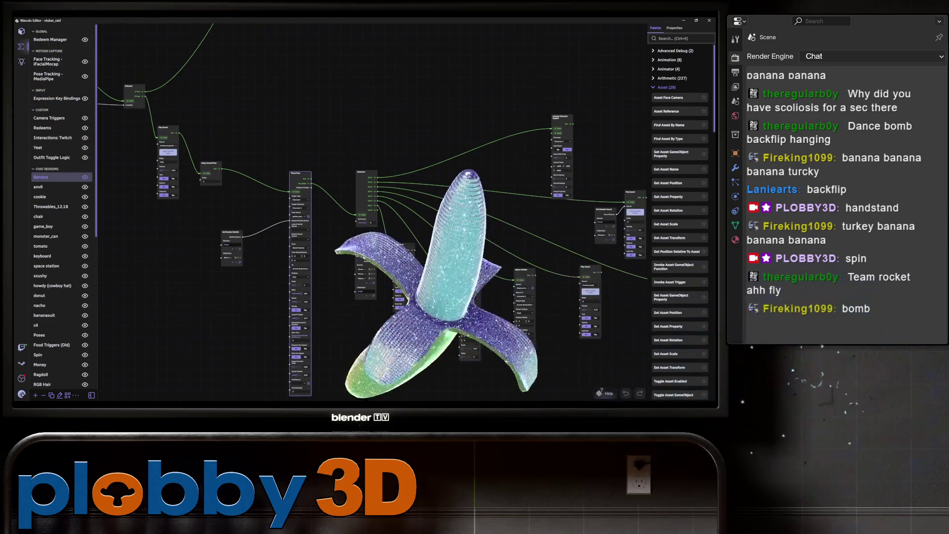
scroll(239, 350, up, 1)
scroll(278, 256, up, 1)
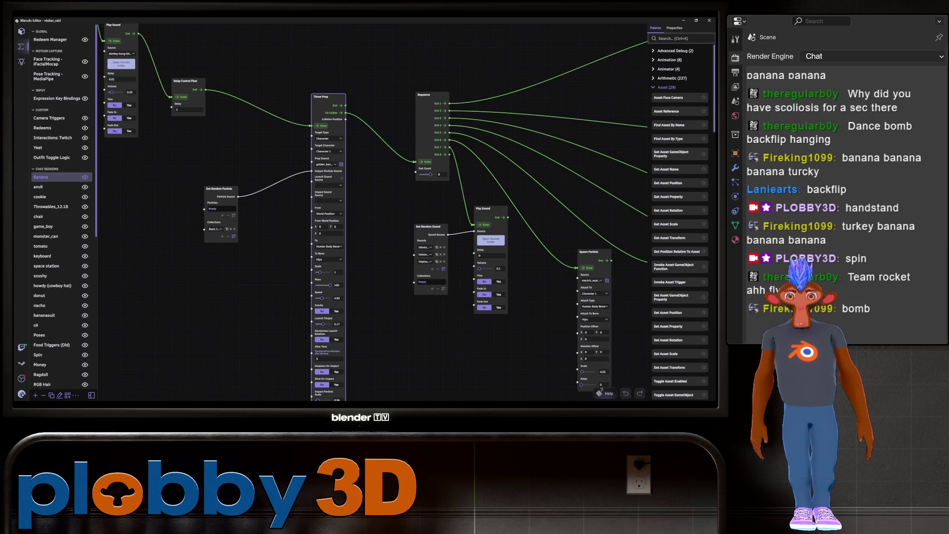
middle_drag(371, 223, 478, 274)
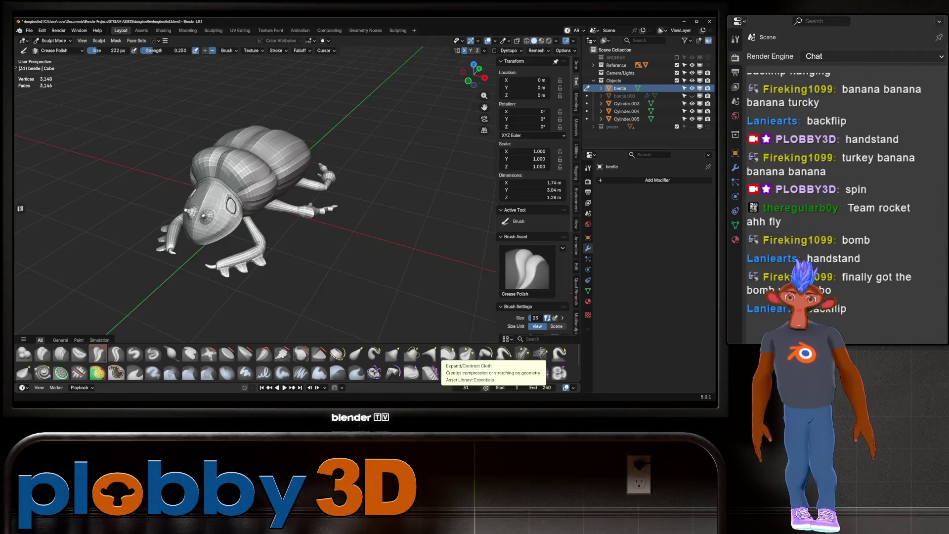
scroll(252, 196, down, 3)
mouse_move(252, 196)
middle_down()
mouse_move(350, 197)
mouse_move(245, 303)
middle_up()
scroll(253, 196, up, 3)
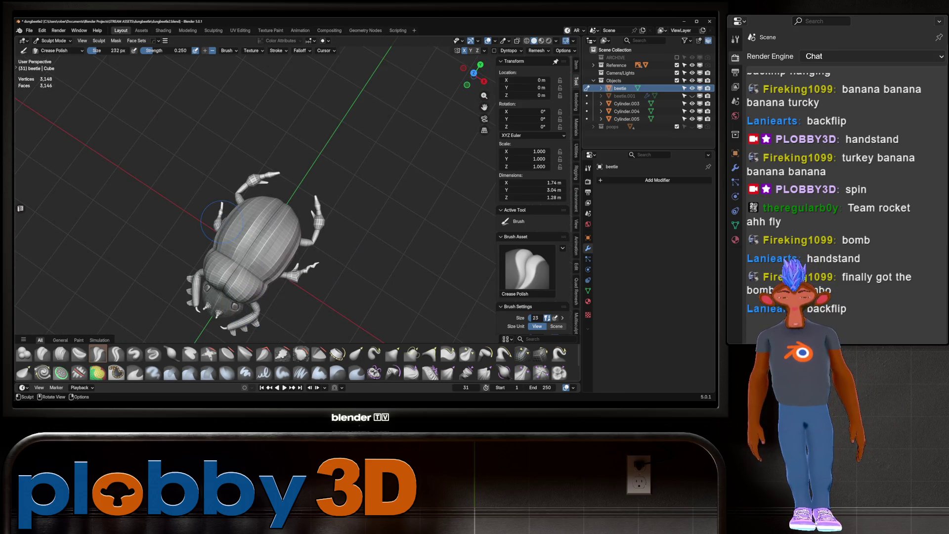
Step: From a top view, switch to the Grab brush and make the leg the active object
key(KP_7)
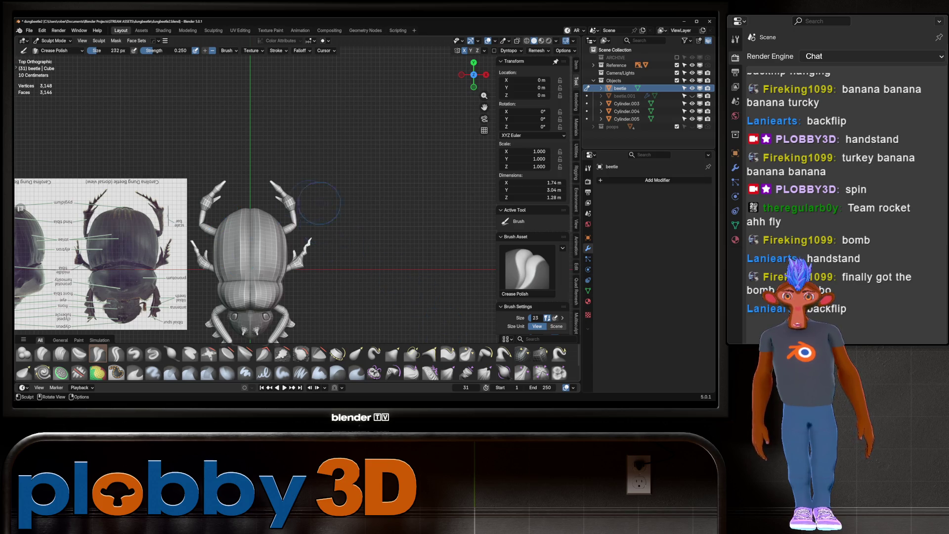
scroll(320, 203, up, 3)
key(g)
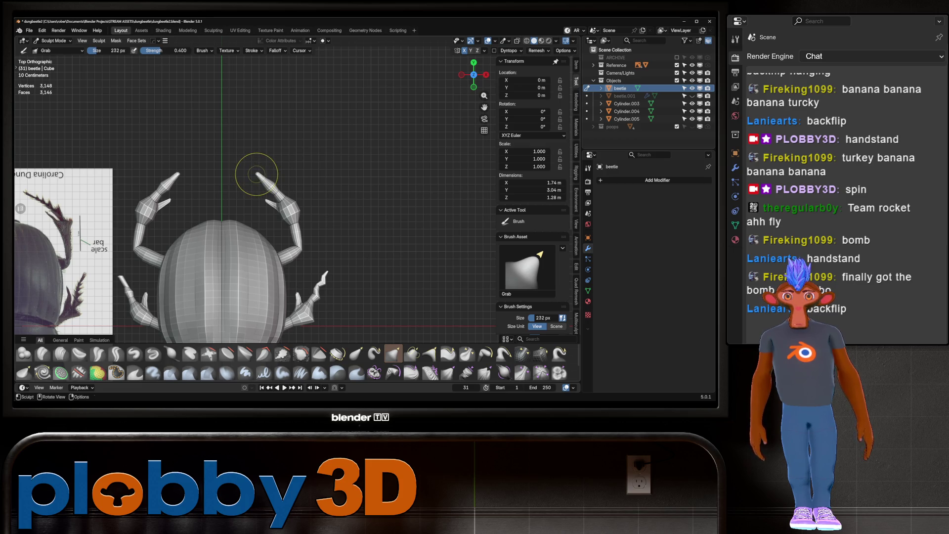
key(alt+q)
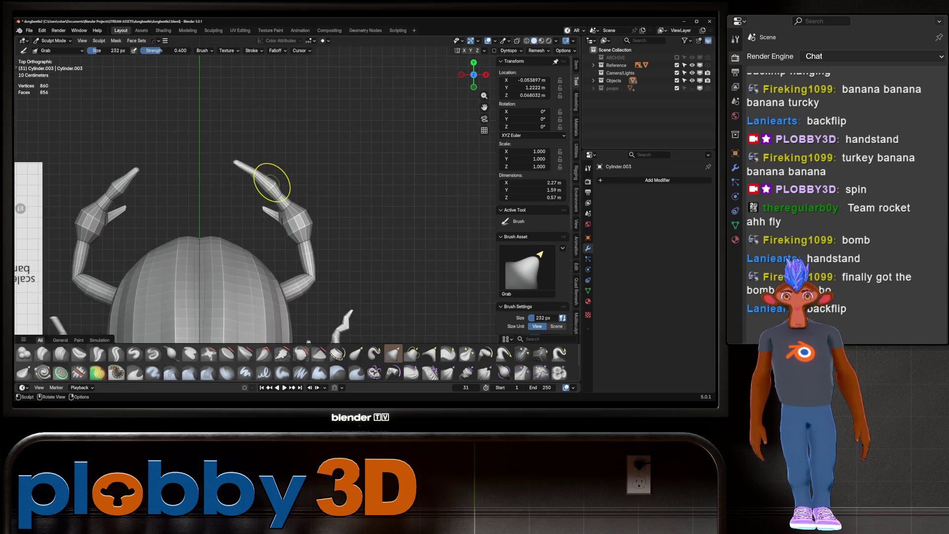
Step: Add an edge loop along the right leg and inspect it in local view
key(Tab)
key(ctrl+r)
click(268, 178)
key(Tab)
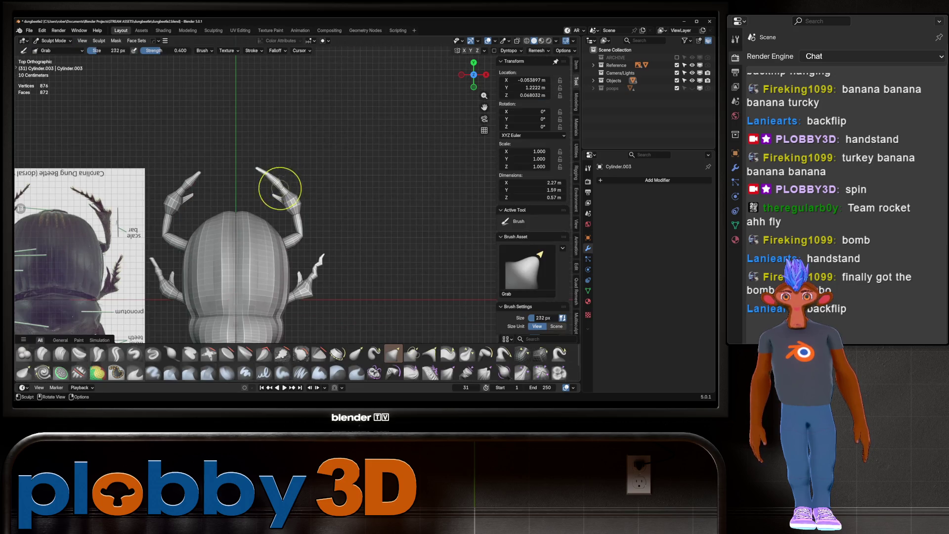
key(Tab)
scroll(203, 259, up, 2)
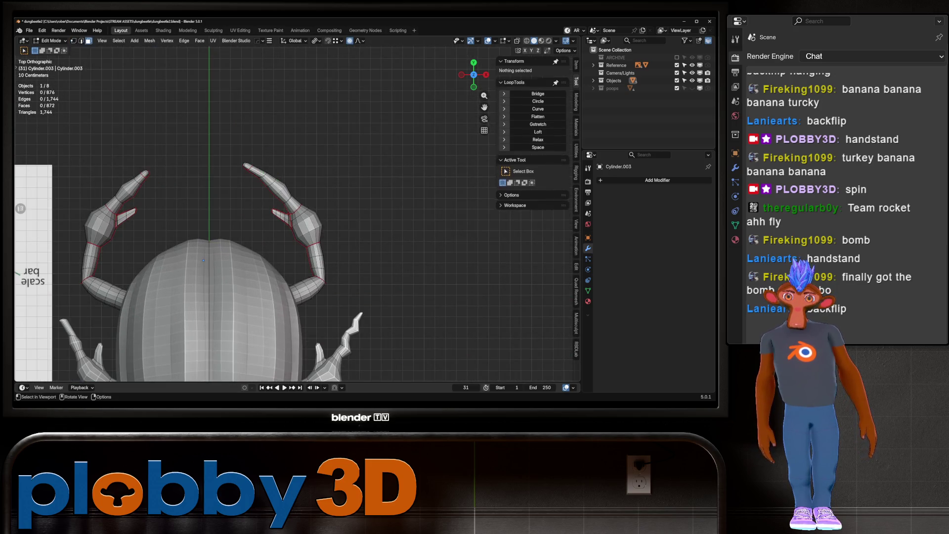
key(Tab)
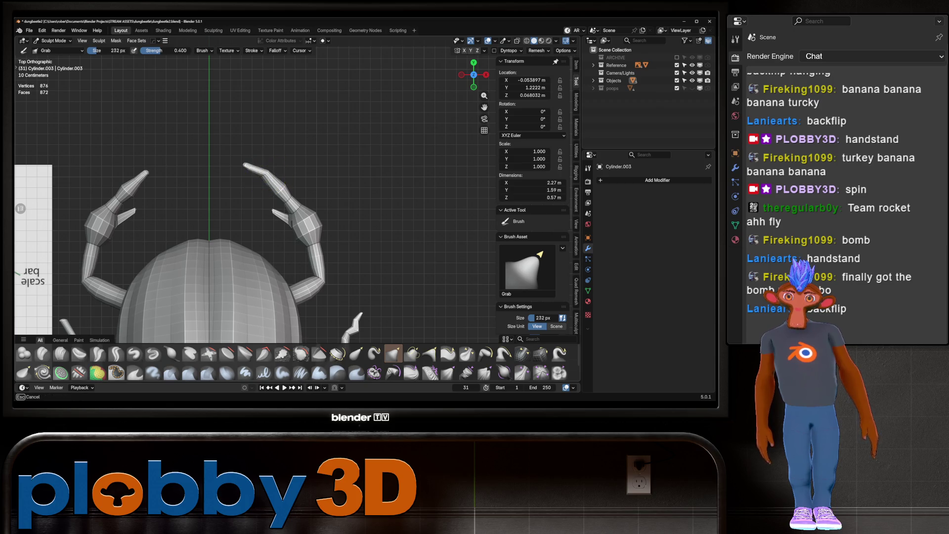
key(KP_Divide)
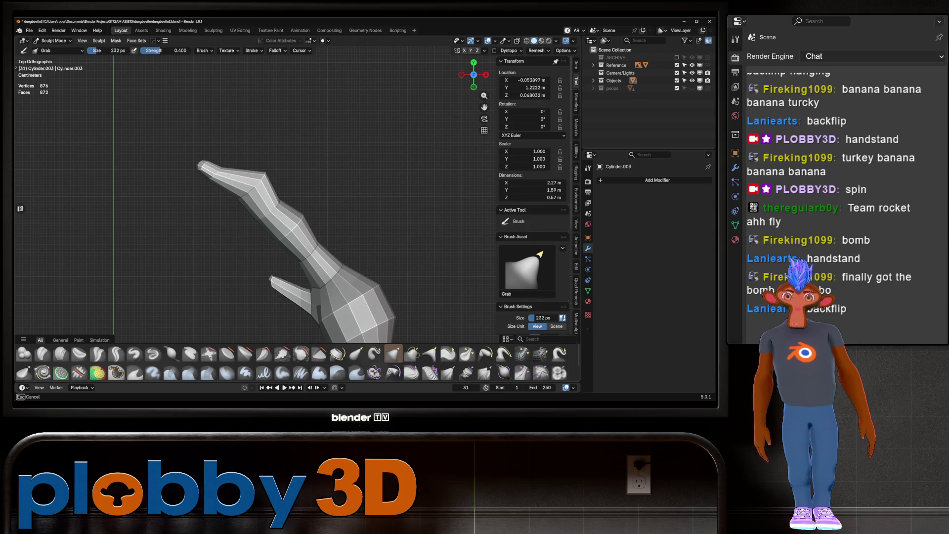
key(KP_Divide)
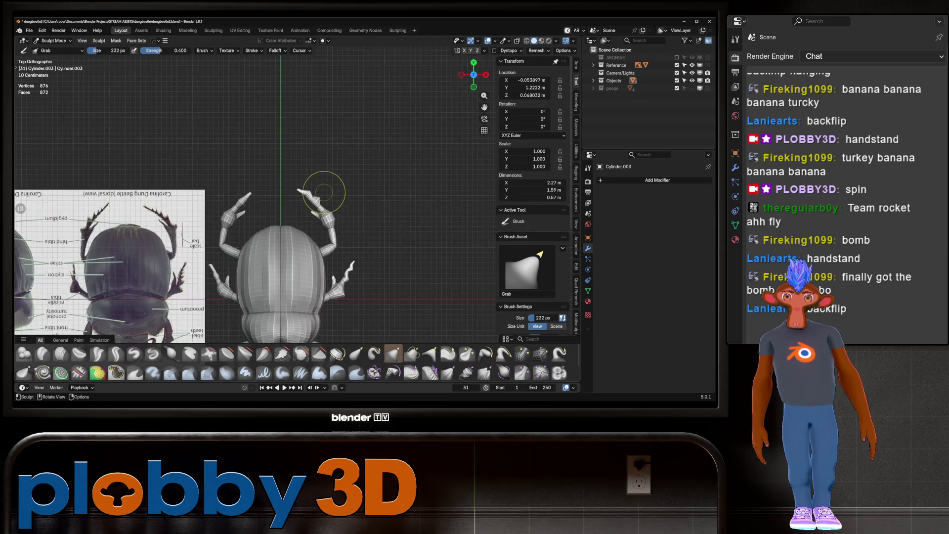
scroll(312, 215, down, 3)
scroll(300, 223, up, 2)
scroll(281, 209, up, 3)
scroll(324, 186, down, 4)
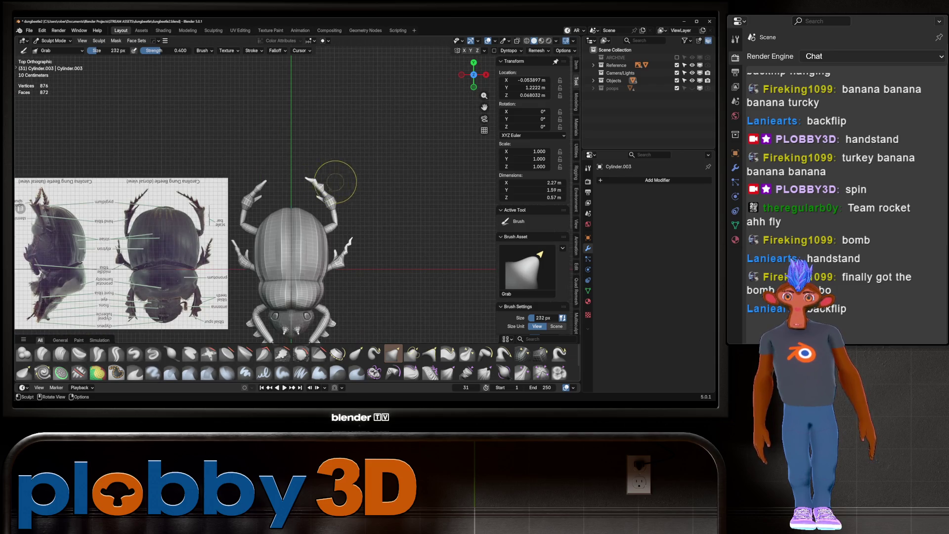
scroll(335, 182, up, 2)
scroll(312, 232, up, 1)
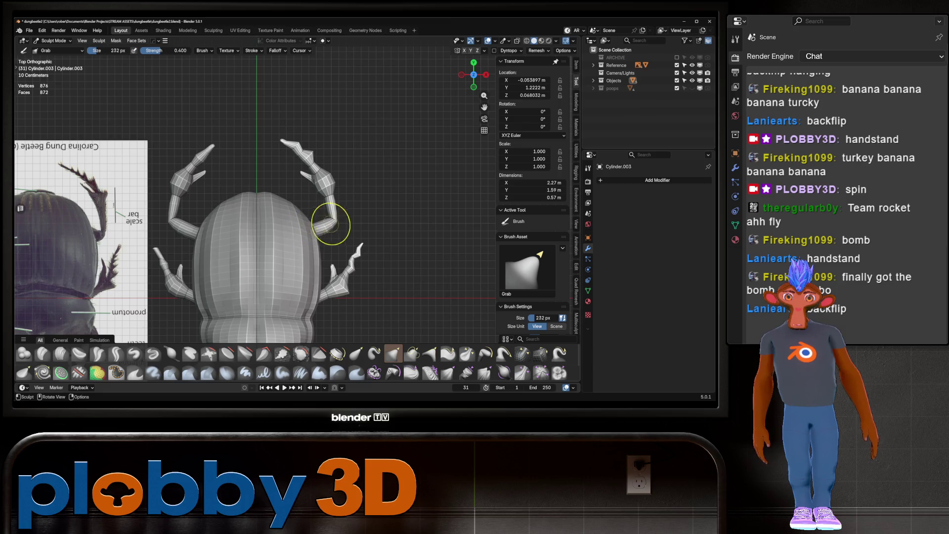
scroll(329, 215, down, 4)
scroll(328, 215, up, 1)
scroll(325, 220, up, 1)
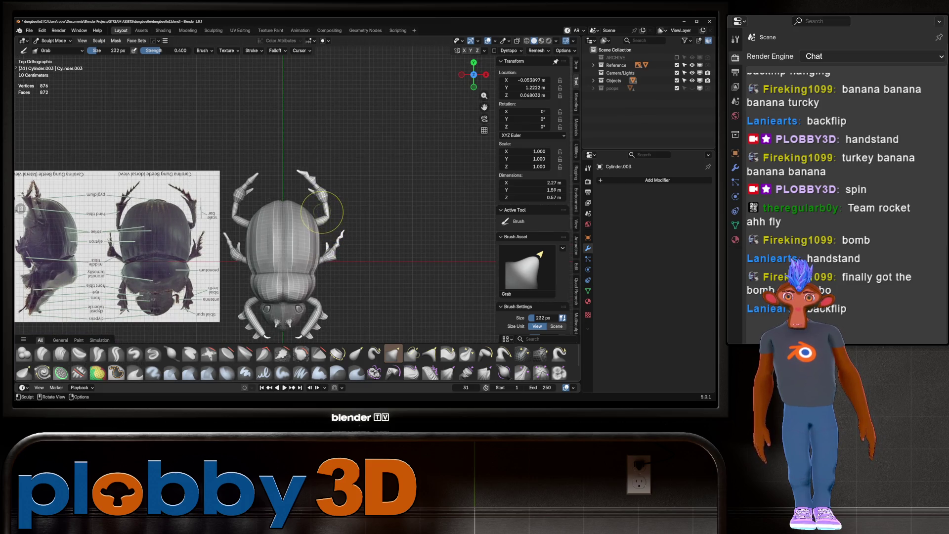
scroll(319, 205, up, 2)
scroll(348, 187, down, 4)
scroll(331, 190, up, 1)
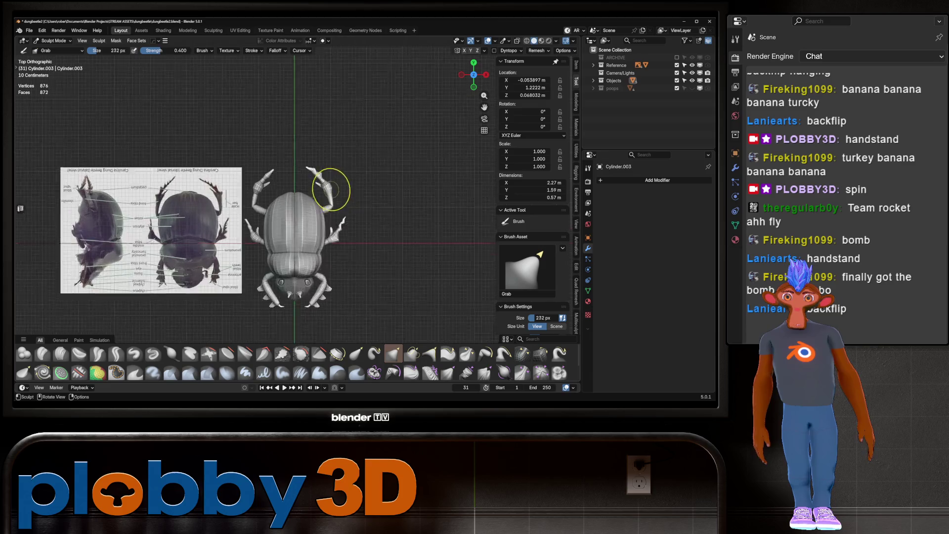
scroll(331, 190, up, 2)
scroll(368, 214, down, 2)
Step: Mirror the legs across the X axis with HardOps and apply the mirror modifier
key(alt+x)
click(380, 209)
key(ctrl+a)
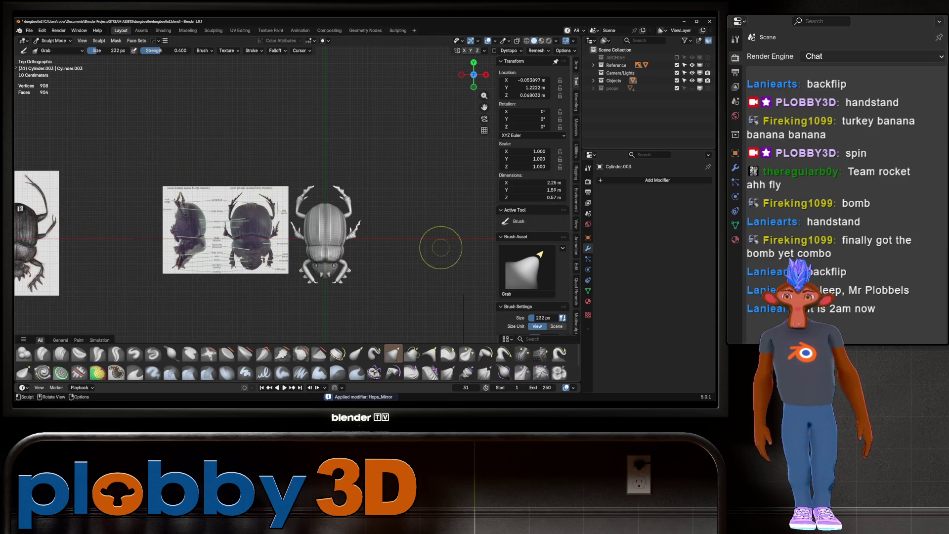
Step: Switch sculpting to the beetle body mesh and pull the eye-socket rim into a new shape with Grab
mouse_move(189, 238)
middle_down()
mouse_move(282, 209)
mouse_move(281, 149)
middle_up()
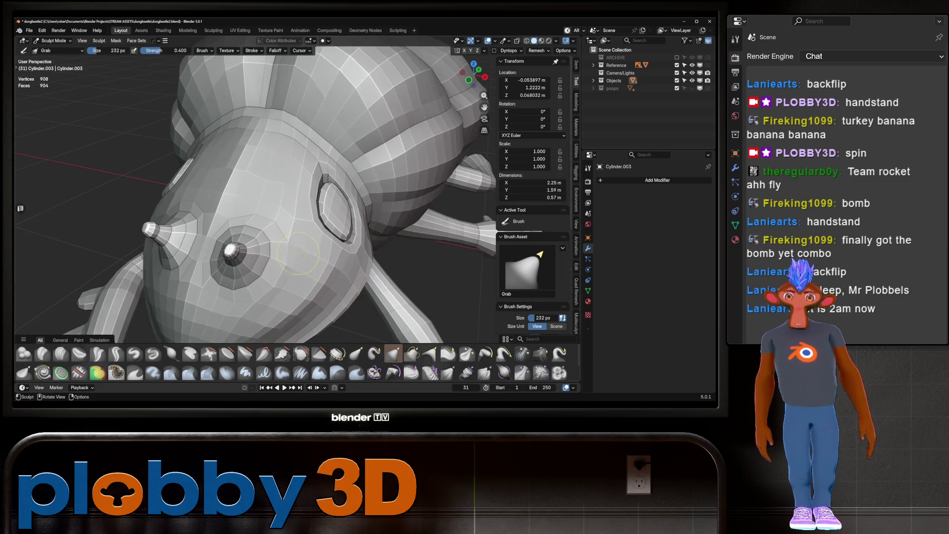
ctrl+middle_drag(276, 223, 276, 208)
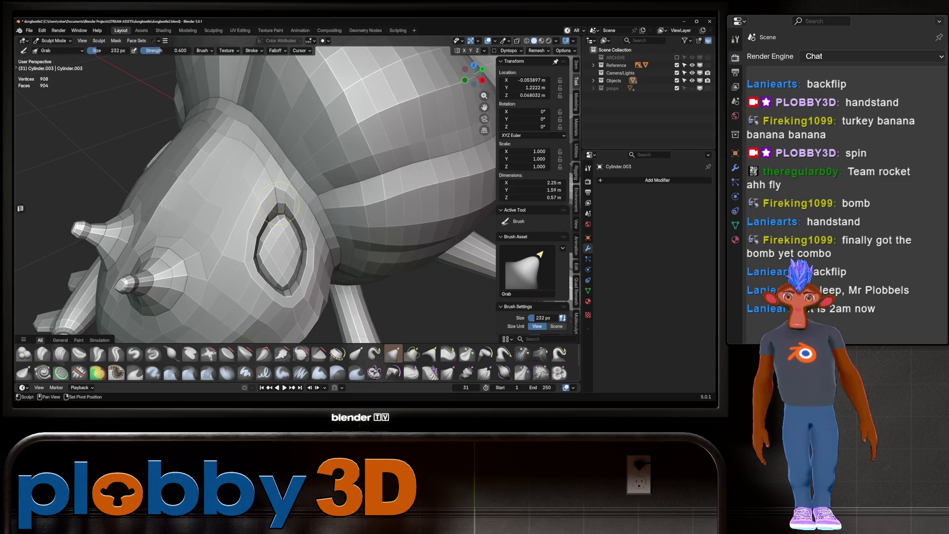
key(alt+q)
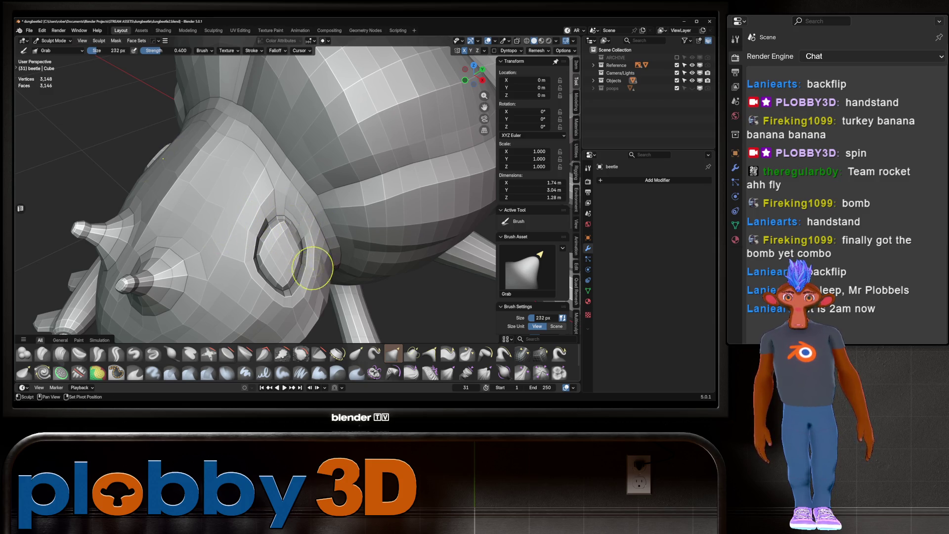
middle_drag(310, 281, 266, 291)
mouse_move(266, 291)
mouse_down()
mouse_move(271, 281)
mouse_move(251, 295)
mouse_up()
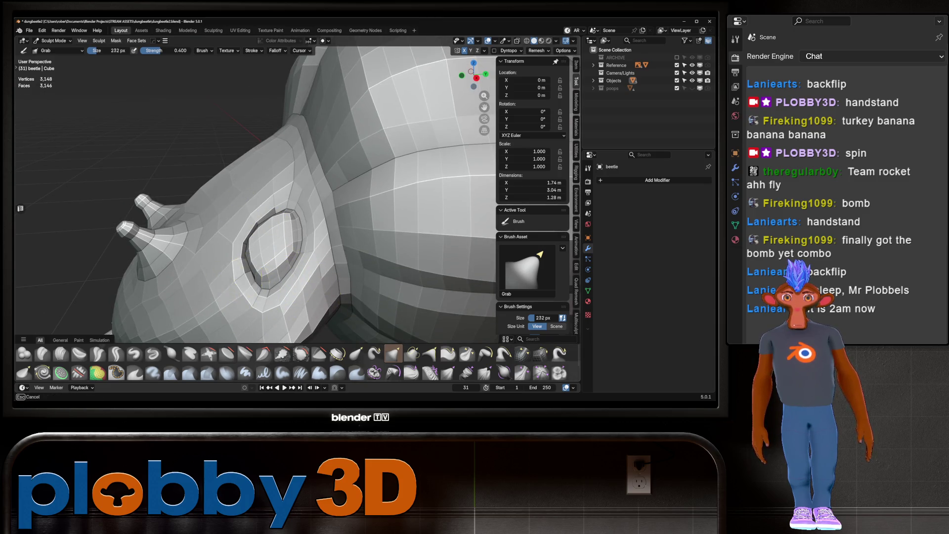
scroll(250, 295, down, 10)
mouse_move(251, 295)
middle_down()
mouse_move(260, 214)
mouse_move(270, 215)
middle_up()
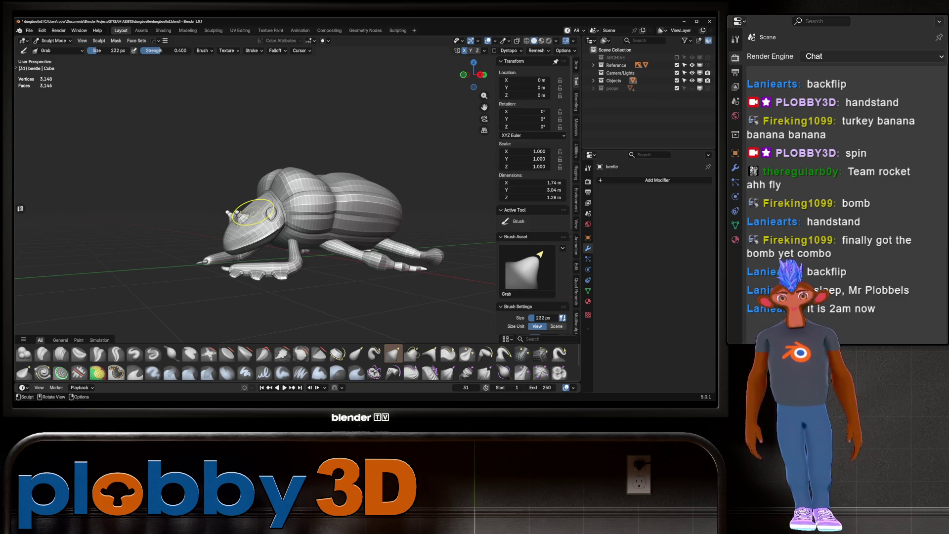
scroll(329, 213, down, 3)
mouse_move(329, 212)
middle_down()
mouse_move(312, 223)
mouse_move(223, 205)
mouse_move(349, 194)
mouse_move(265, 250)
mouse_move(351, 201)
mouse_move(200, 212)
mouse_move(149, 237)
middle_up()
scroll(297, 207, up, 3)
scroll(195, 206, down, 2)
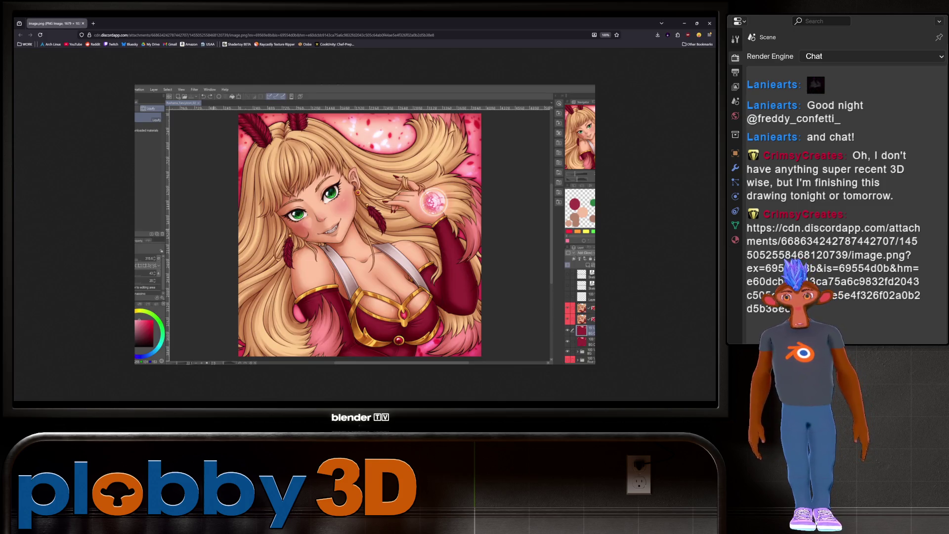
Step: Zoom the shared drawing in and out, then close the Chrome window to return to Blender
key(ctrl+plus)
key(ctrl+plus)
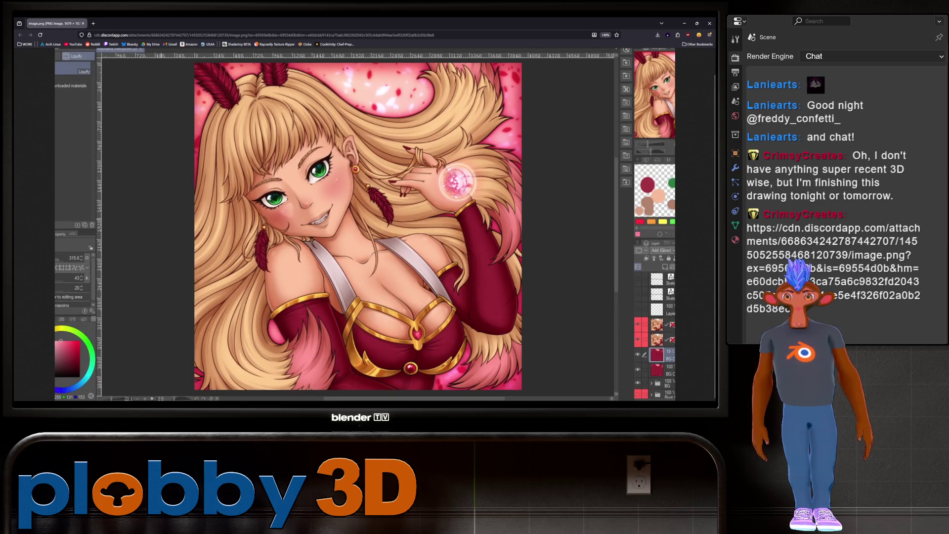
key(ctrl+minus)
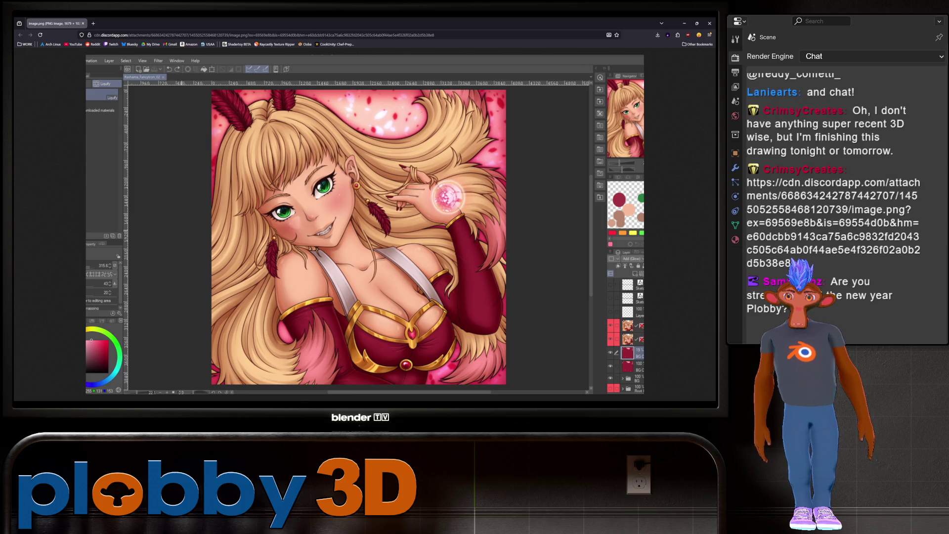
ctrl+scroll(357, 223, up, 1)
ctrl+scroll(356, 223, up, 1)
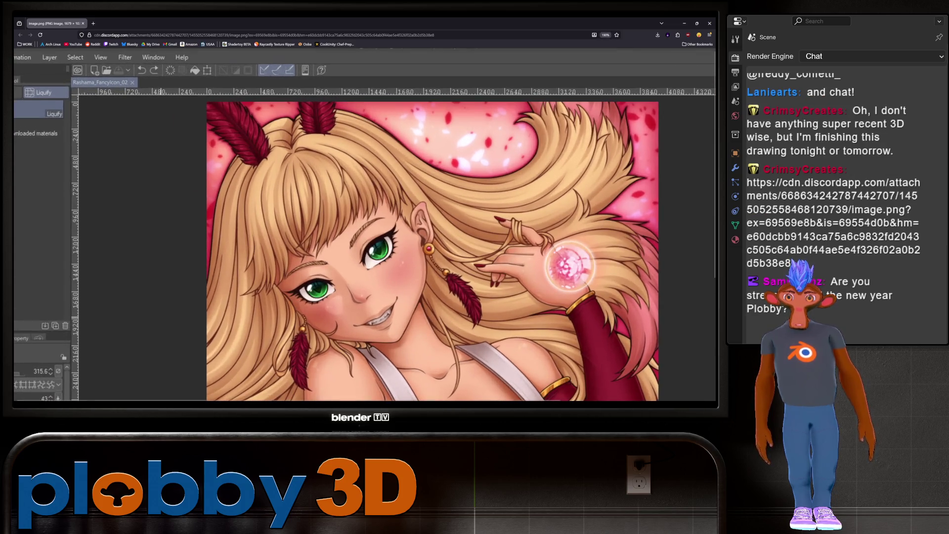
ctrl+scroll(356, 222, up, 1)
ctrl+scroll(356, 222, up, 1)
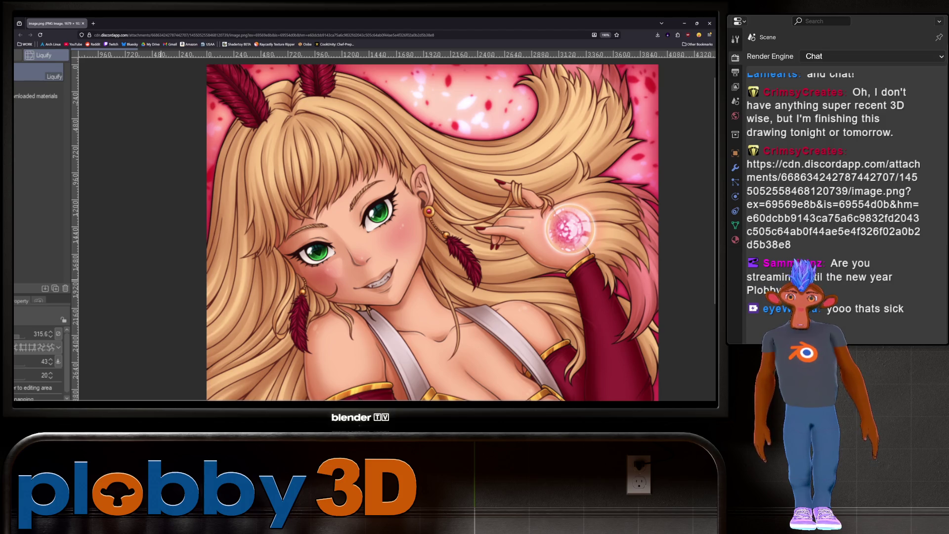
ctrl+scroll(356, 222, down, 2)
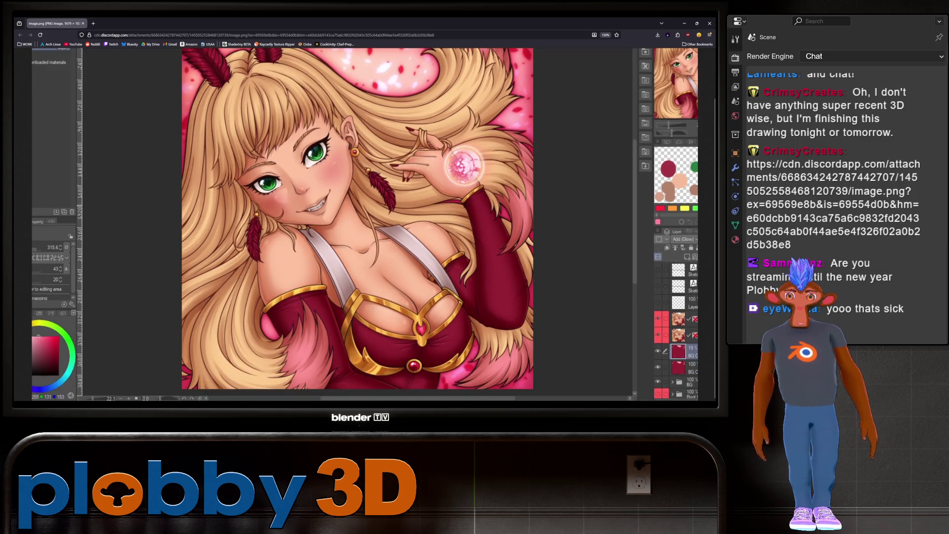
ctrl+scroll(357, 222, down, 2)
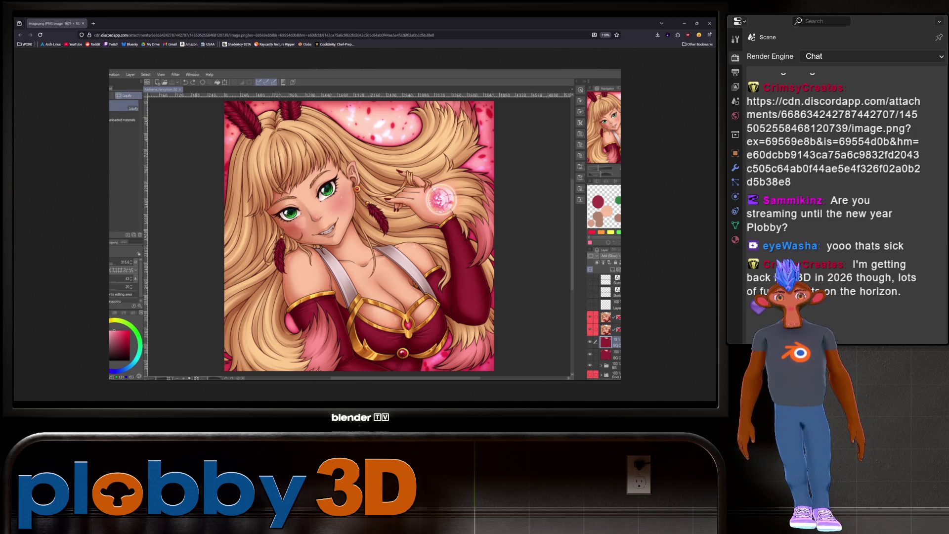
key(ctrl+w)
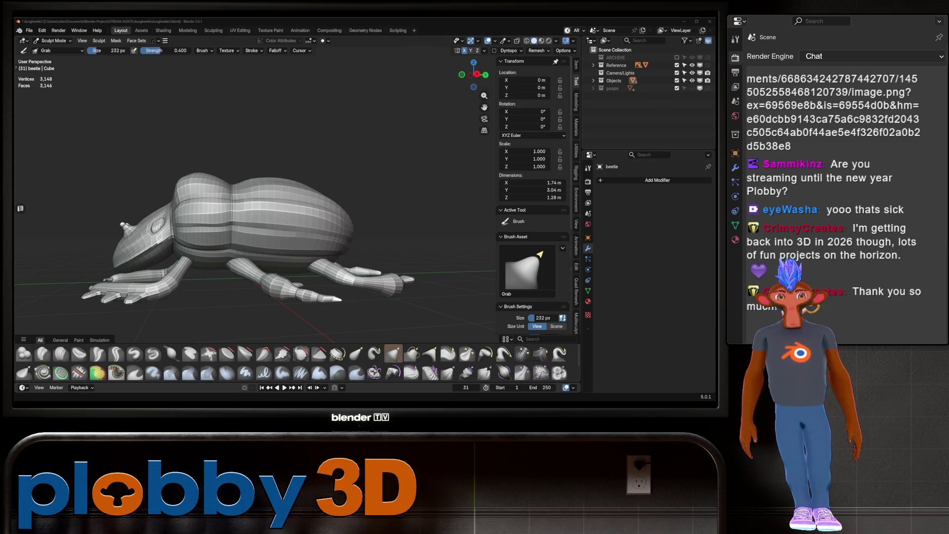
mouse_move(334, 266)
middle_down()
mouse_move(312, 231)
mouse_move(261, 290)
mouse_move(212, 223)
mouse_move(223, 297)
middle_up()
middle_drag(238, 213, 232, 213)
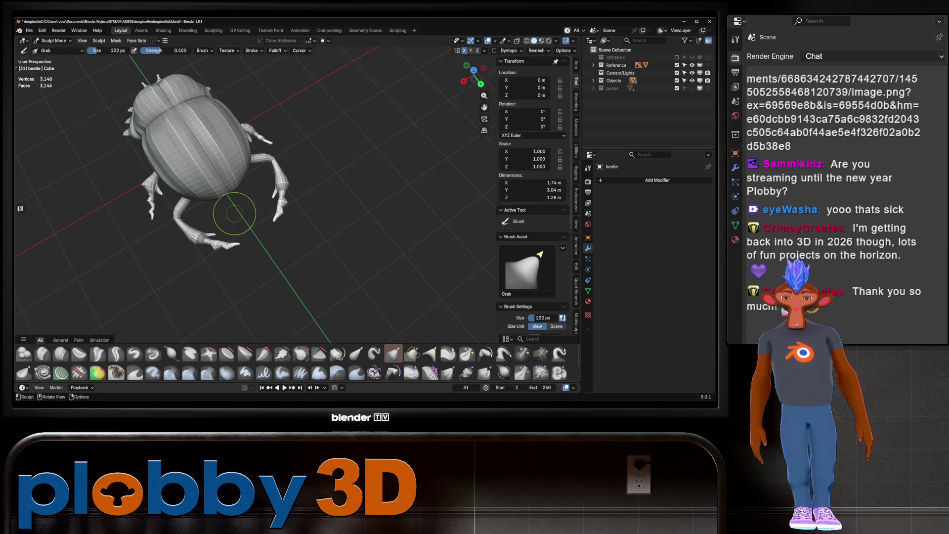
key(KP_1)
key(KP_7)
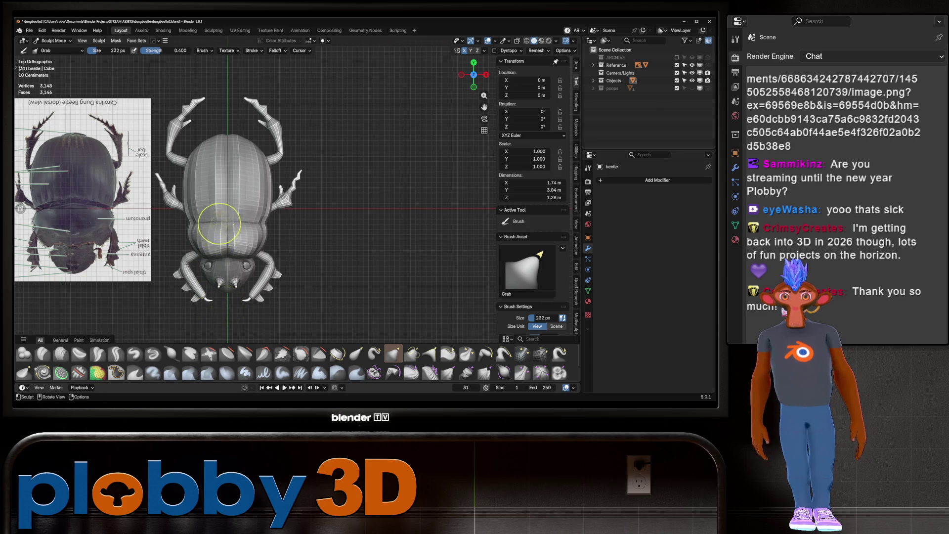
scroll(222, 212, down, 4)
scroll(276, 264, up, 5)
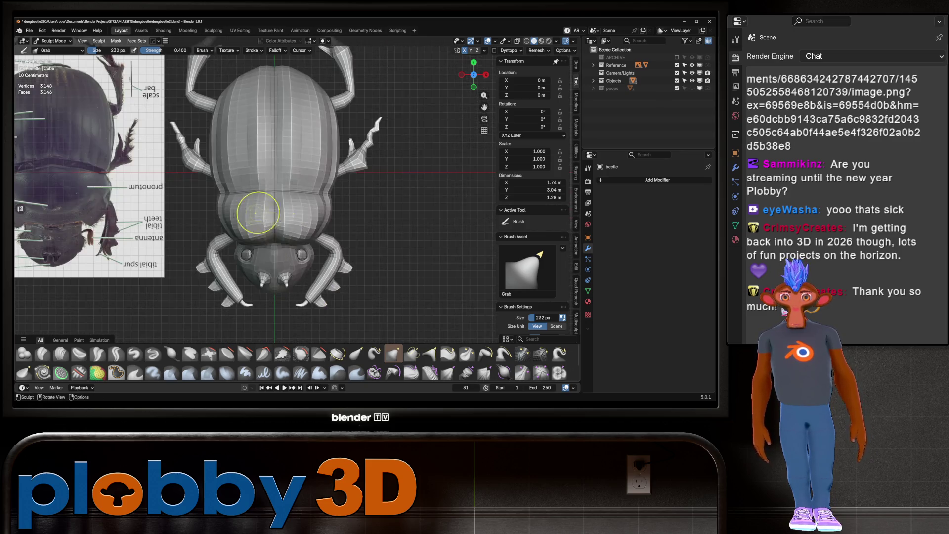
middle_drag(254, 202, 240, 174)
scroll(228, 215, up, 3)
scroll(228, 207, down, 5)
scroll(216, 217, up, 4)
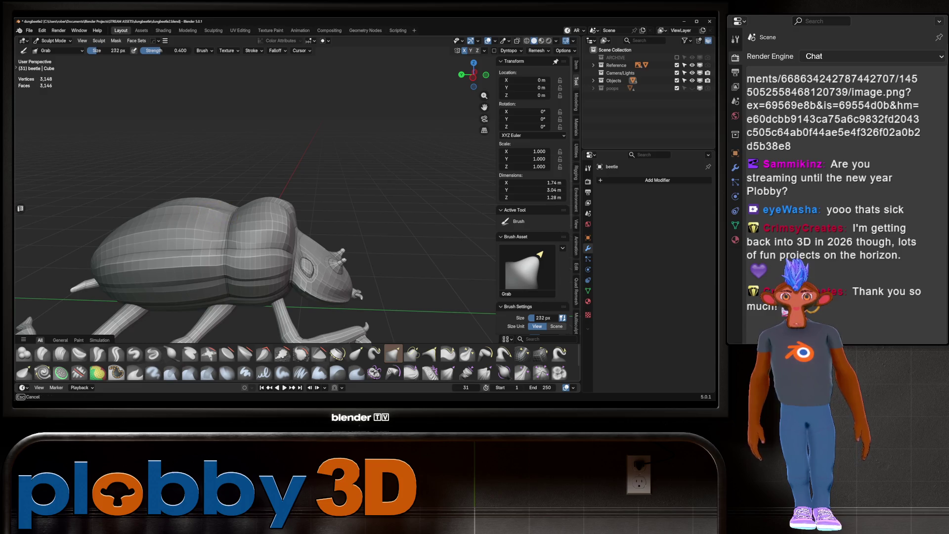
middle_drag(226, 214, 254, 318)
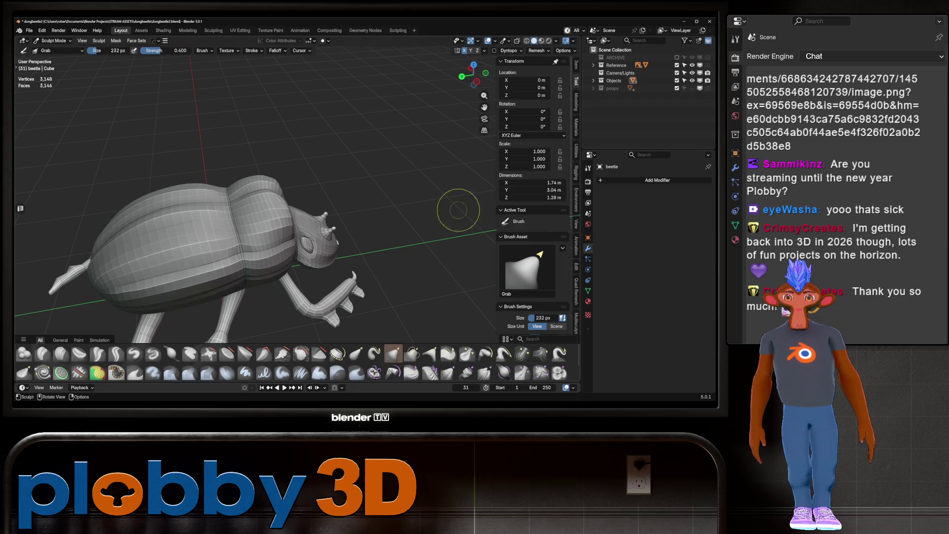
click(522, 353)
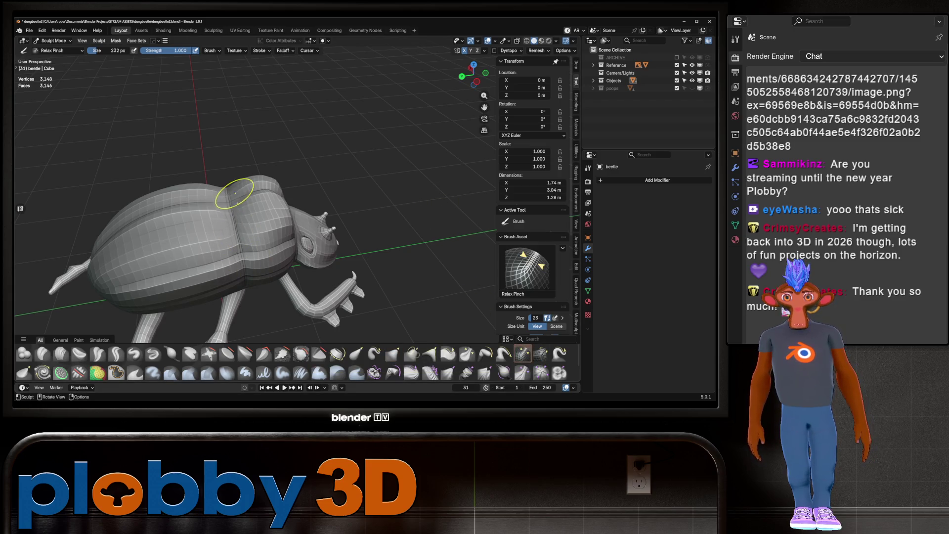
Step: Choose the Pinch/Magnify brush from the asset shelf and enlarge its radius to 474 px
middle_drag(237, 190, 322, 285)
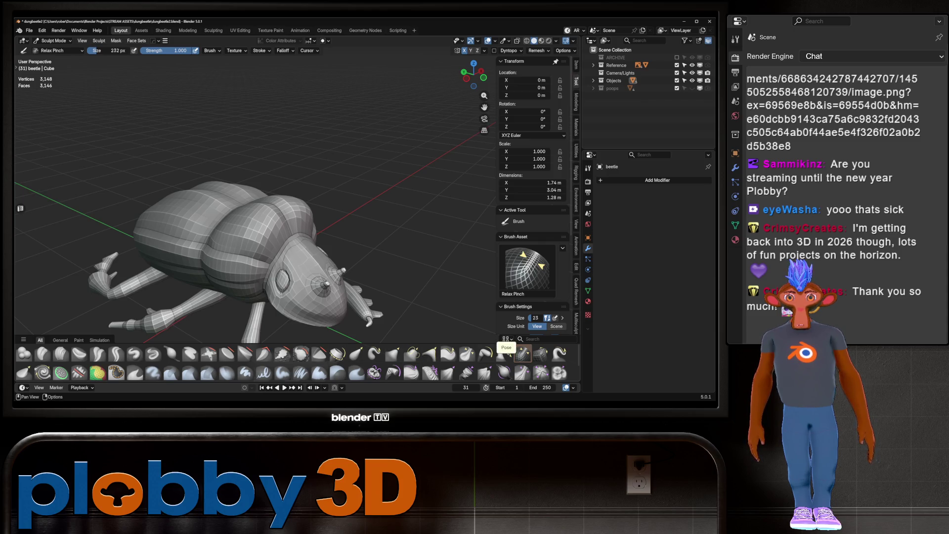
click(467, 353)
middle_drag(214, 220, 226, 231)
key(f)
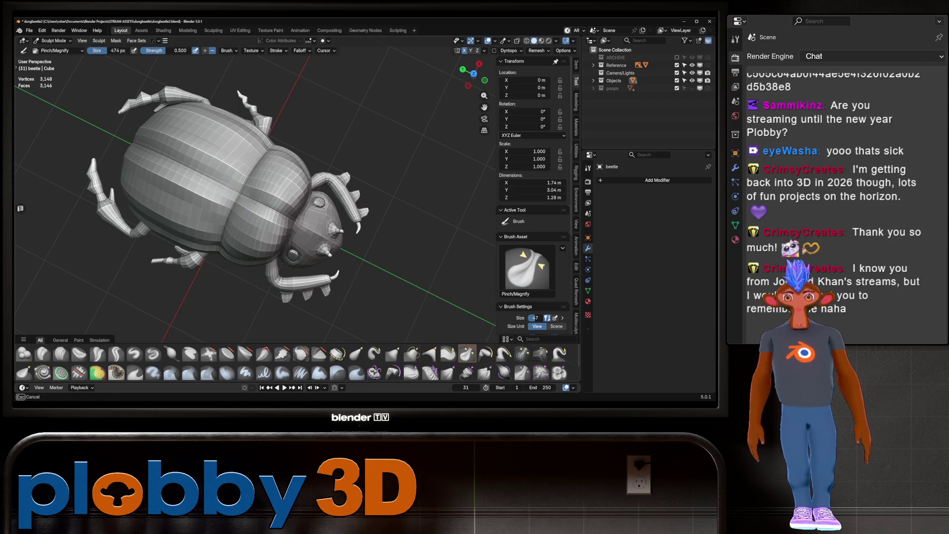
middle_drag(221, 236, 208, 260)
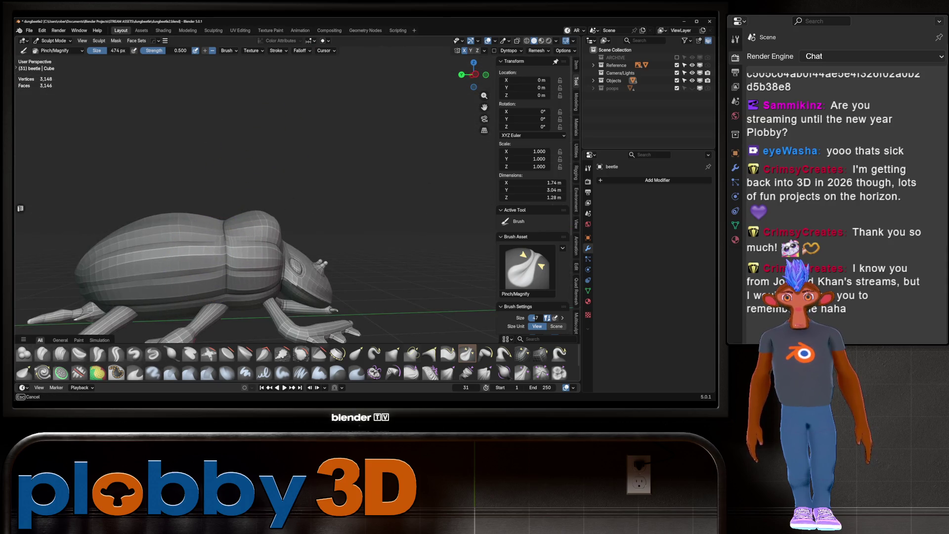
mouse_move(261, 229)
middle_down()
mouse_move(232, 277)
mouse_move(231, 311)
middle_up()
key(Tab)
key(Tab)
mouse_move(238, 265)
middle_down()
mouse_move(254, 223)
mouse_move(181, 189)
mouse_move(254, 208)
middle_up()
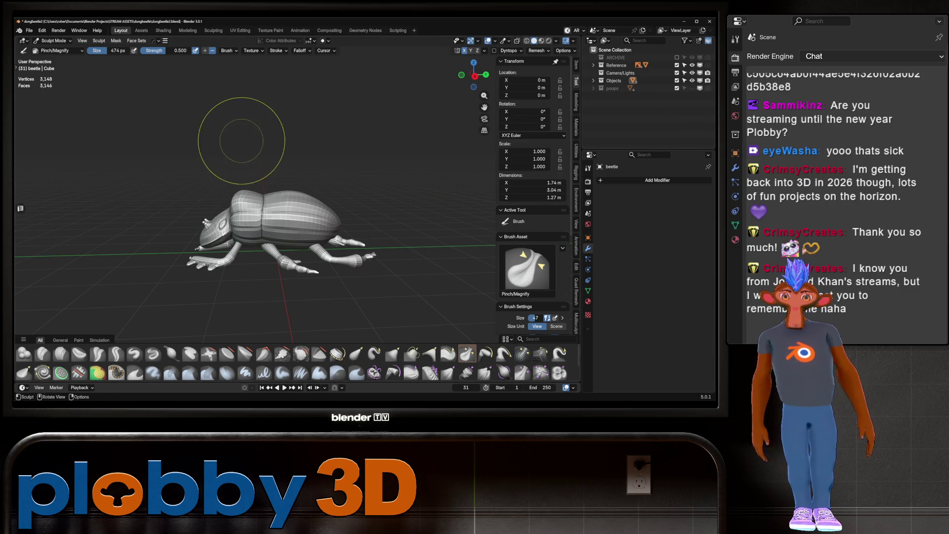
scroll(282, 135, up, 6)
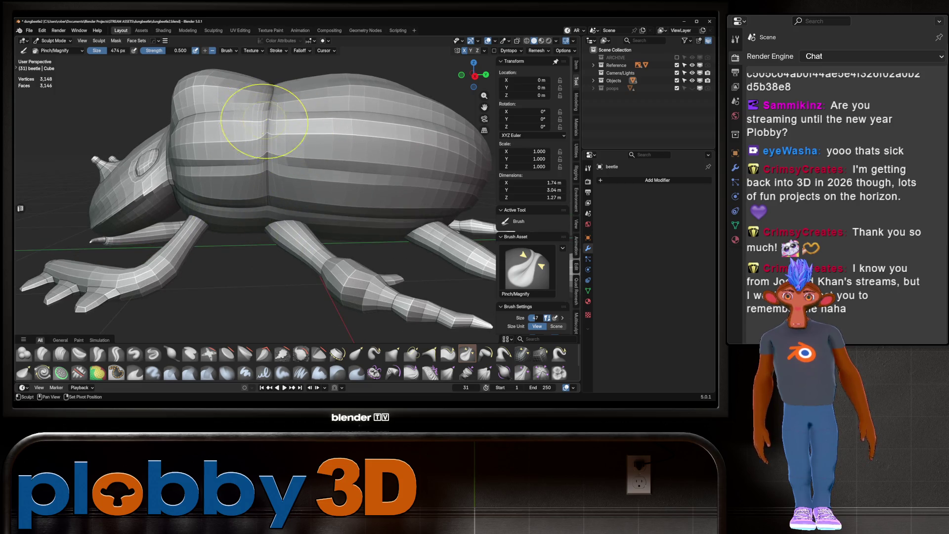
middle_drag(265, 165, 267, 142)
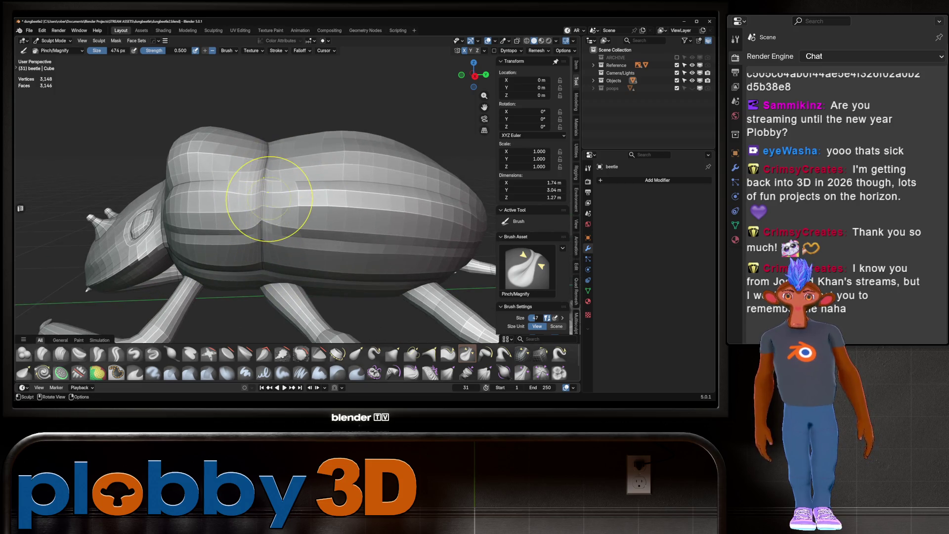
mouse_move(256, 186)
middle_down()
mouse_move(270, 215)
mouse_move(267, 179)
mouse_move(264, 213)
middle_up()
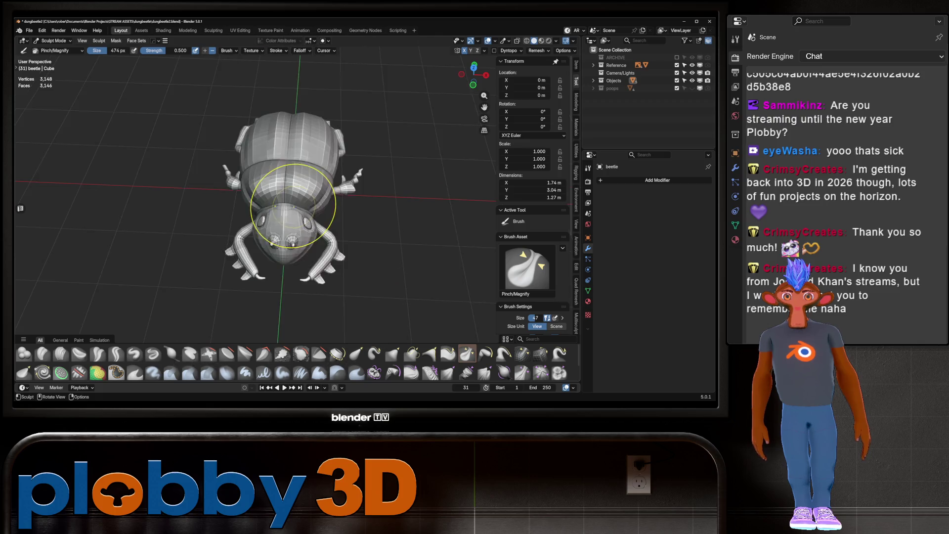
mouse_move(265, 213)
middle_down()
mouse_move(231, 178)
mouse_move(261, 194)
middle_up()
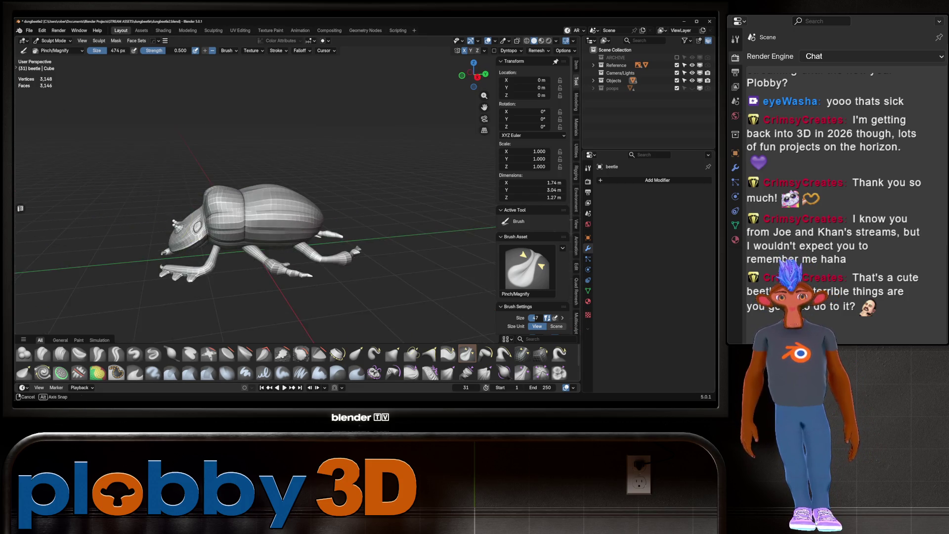
scroll(149, 166, up, 4)
Step: Grab the shell ridge near the middle seam and pull it down, then make Cylinder.005 the sculpt object
mouse_move(222, 159)
middle_down()
mouse_move(244, 190)
mouse_move(223, 191)
middle_up()
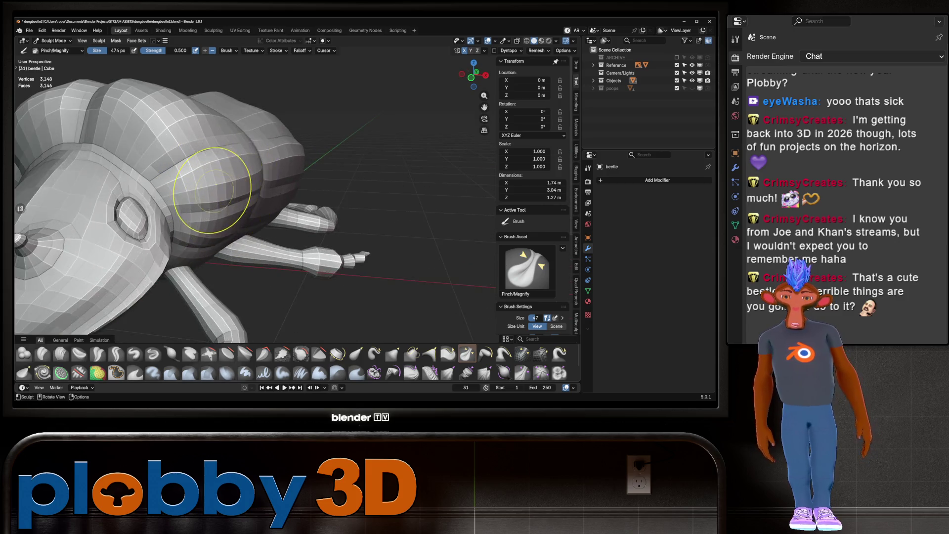
scroll(223, 191, up, 4)
scroll(227, 206, up, 3)
key(g)
mouse_move(201, 181)
mouse_down()
mouse_move(203, 230)
mouse_move(204, 195)
mouse_up()
scroll(201, 212, down, 5)
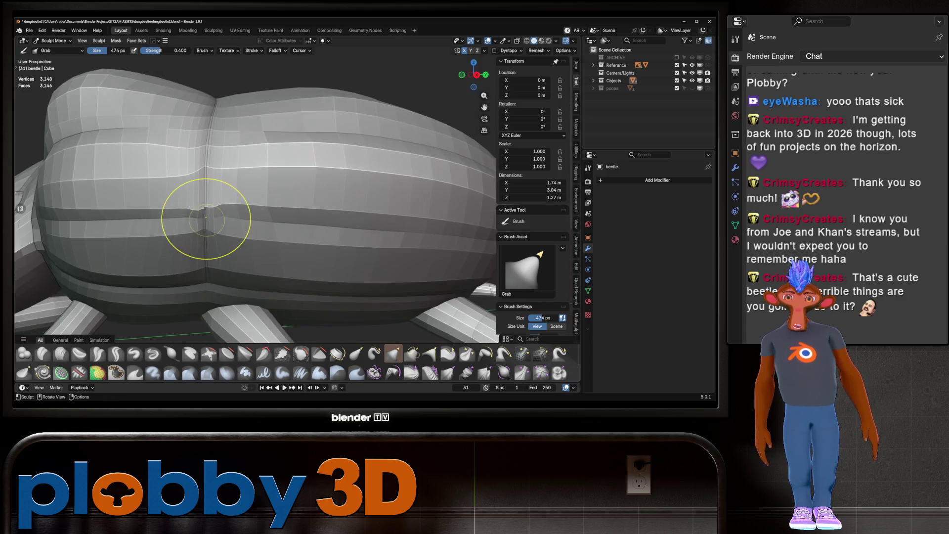
scroll(233, 190, down, 4)
mouse_move(177, 166)
middle_down()
mouse_move(214, 149)
mouse_move(212, 170)
mouse_move(252, 172)
mouse_move(170, 180)
mouse_move(265, 191)
mouse_move(119, 229)
mouse_move(244, 195)
mouse_move(244, 279)
mouse_move(223, 244)
mouse_move(245, 296)
middle_up()
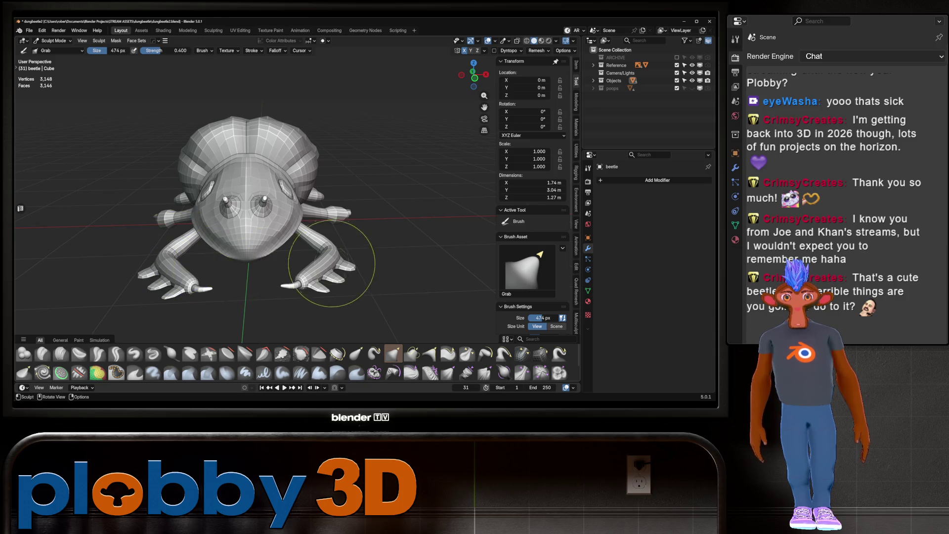
scroll(322, 279, up, 3)
middle_drag(322, 279, 297, 222)
scroll(328, 233, up, 3)
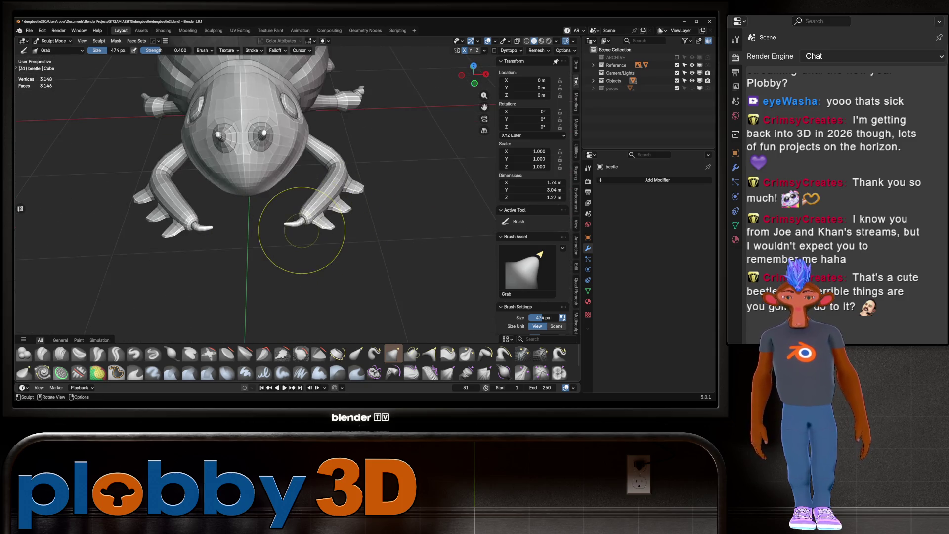
scroll(301, 231, up, 2)
scroll(296, 223, down, 3)
scroll(286, 215, up, 4)
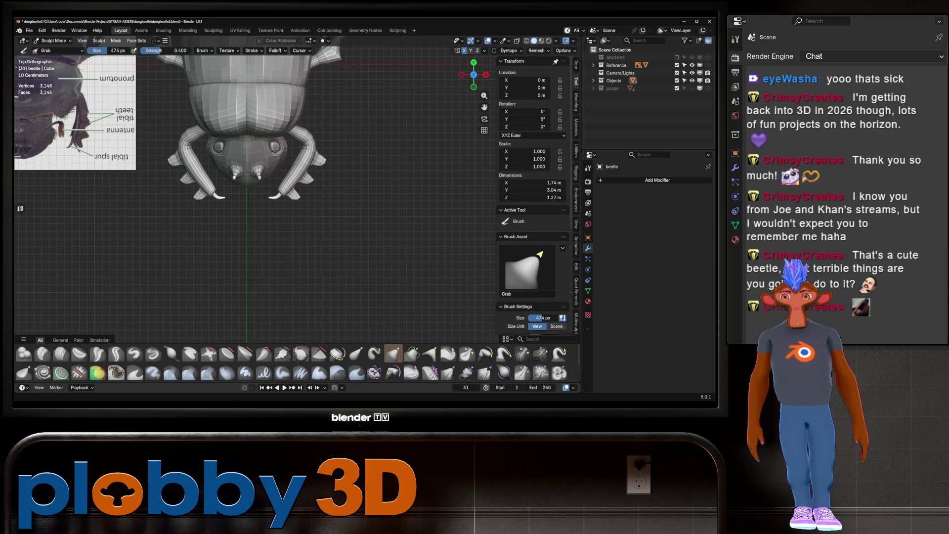
scroll(245, 171, up, 3)
scroll(260, 215, up, 3)
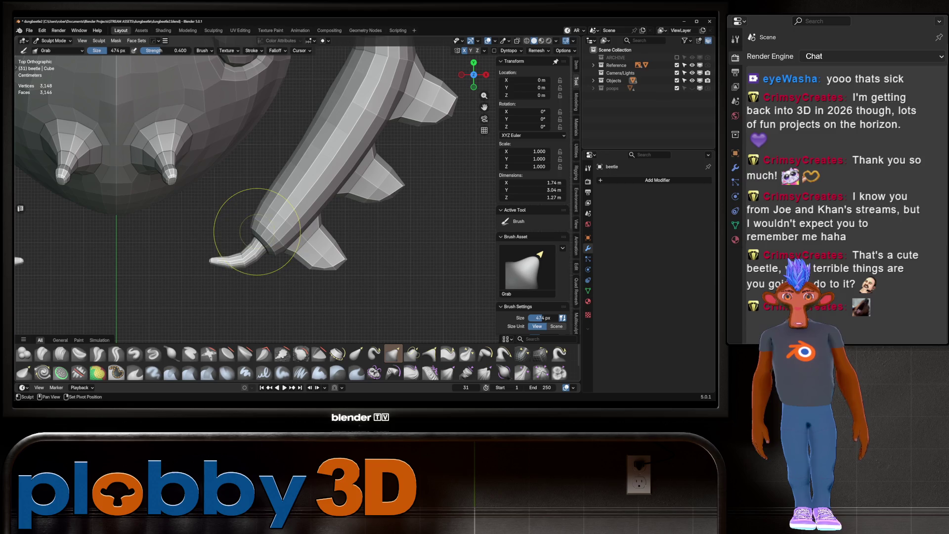
key(alt+q)
scroll(267, 199, down, 5)
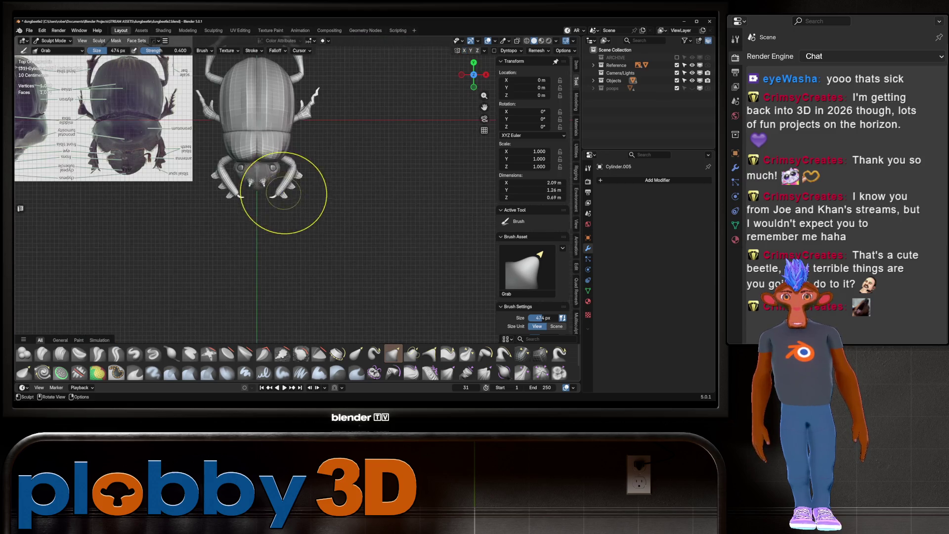
Step: Apply the HardOps mirror to Cylinder.005 and switch to the Inflate/Deflate brush
key(alt+x)
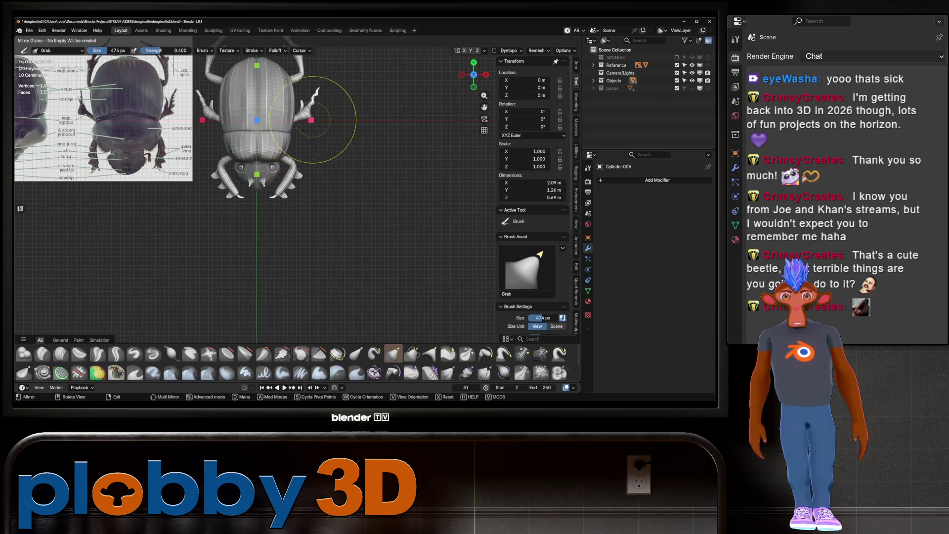
click(311, 120)
key(Return)
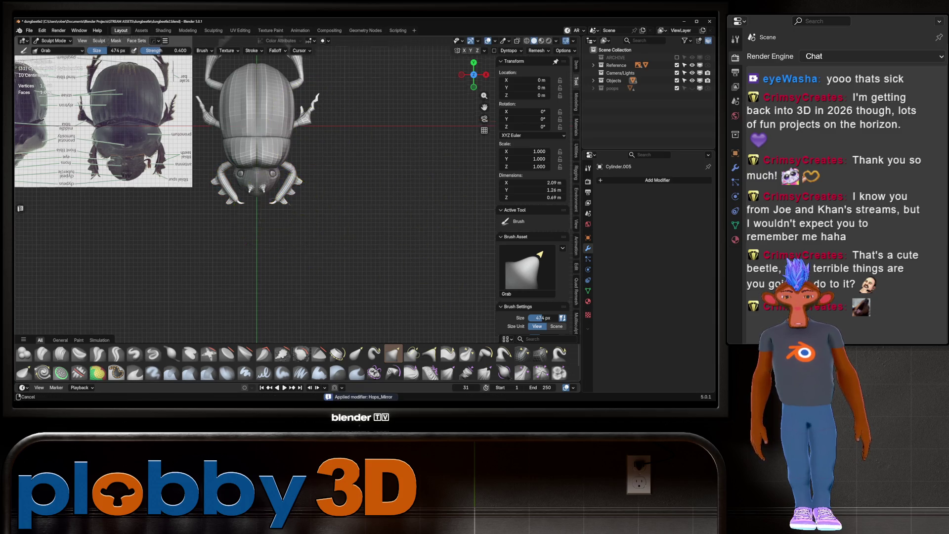
shift+middle_drag(254, 127, 252, 176)
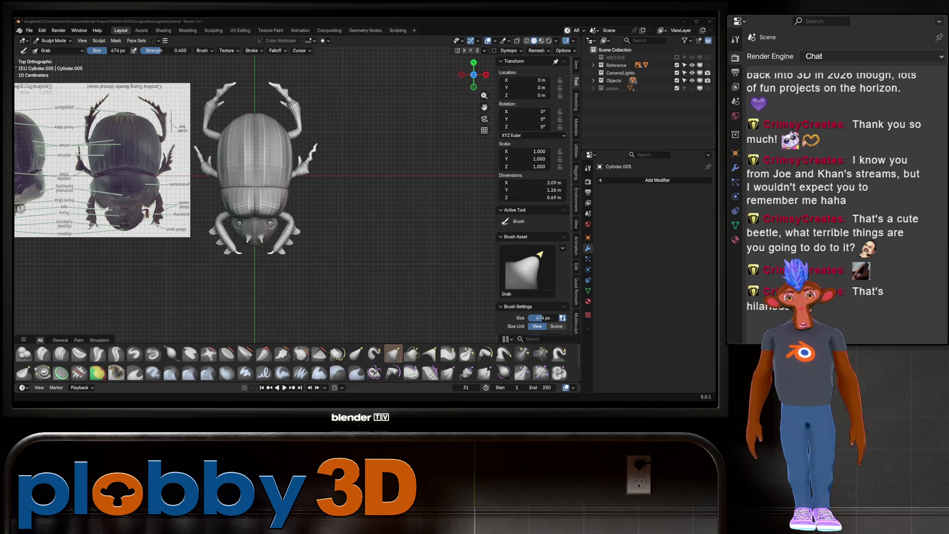
scroll(249, 208, up, 2)
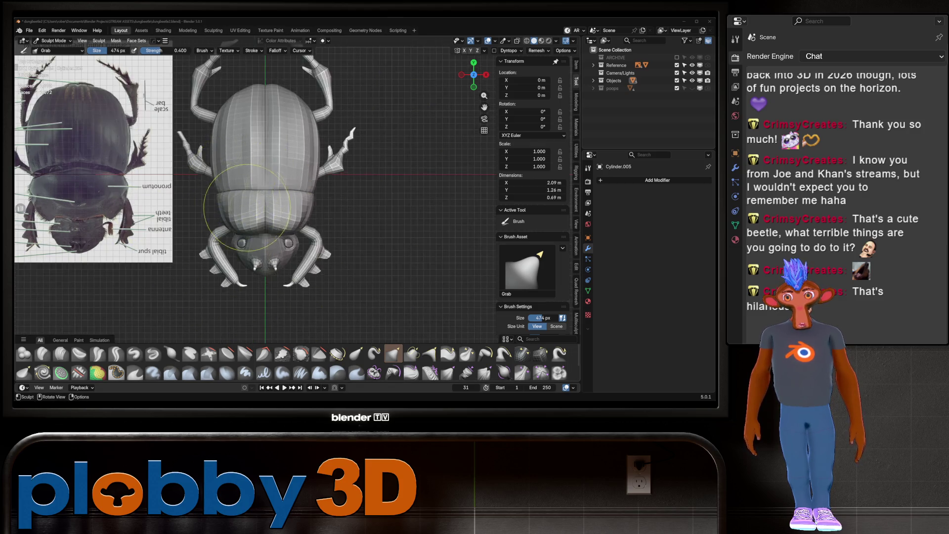
scroll(247, 208, up, 2)
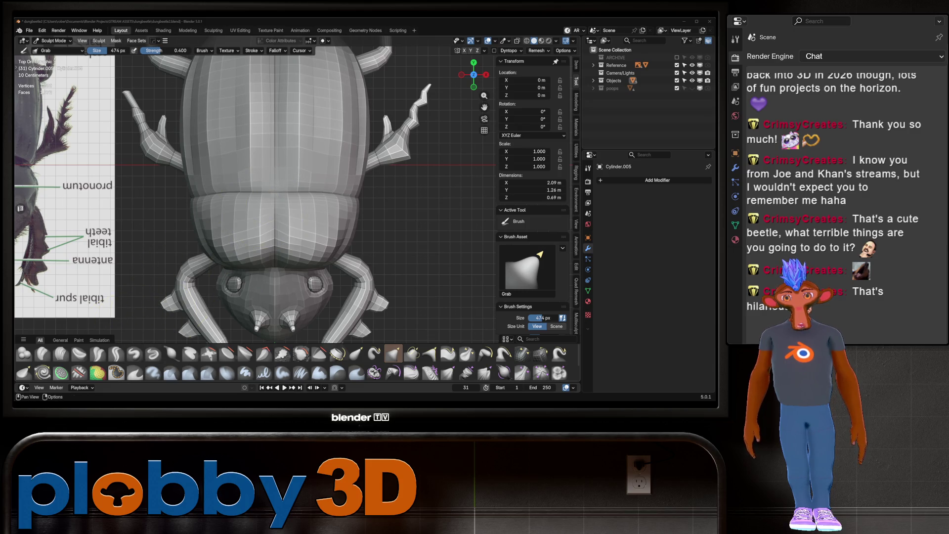
key(i)
scroll(272, 183, up, 2)
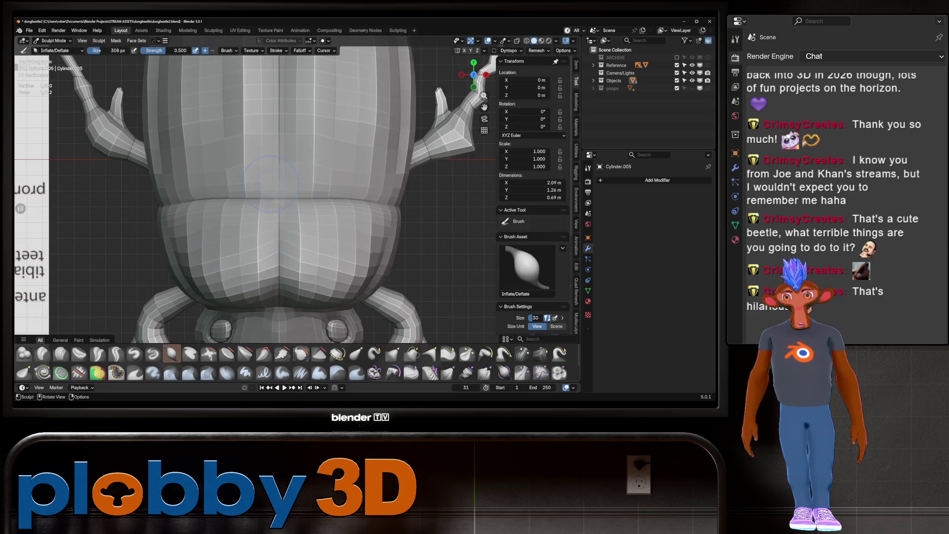
Step: Make the beetle shell the sculpt object again and choose the Relax Pinch brush
middle_drag(374, 178, 335, 125)
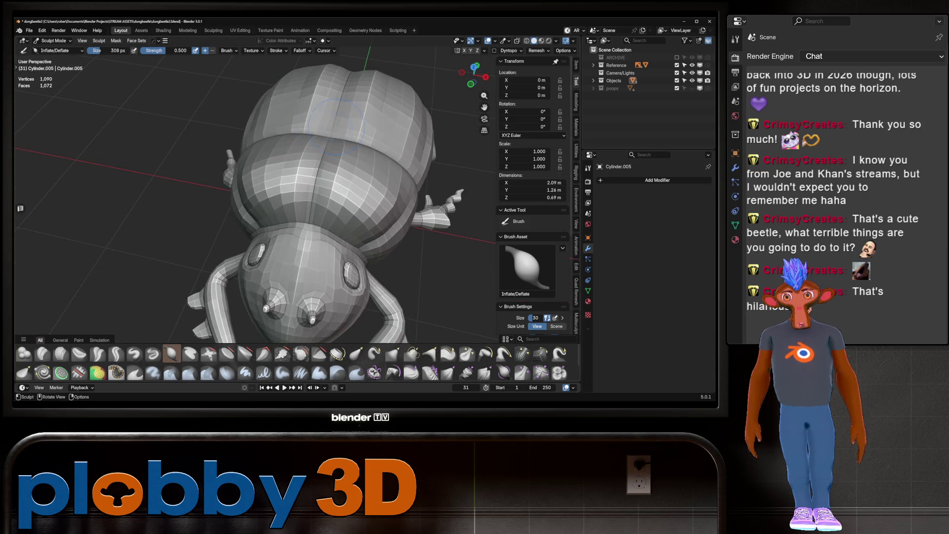
key(alt+q)
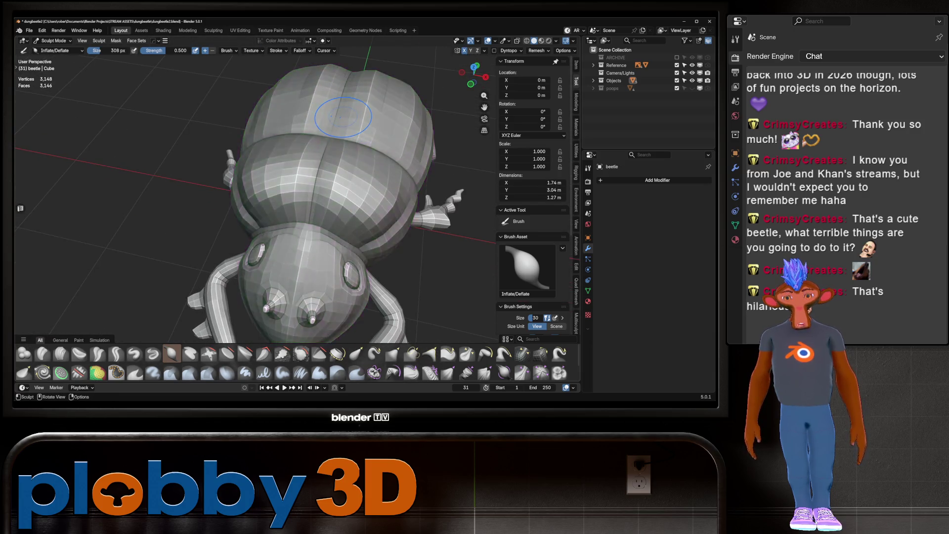
key(KP_7)
middle_drag(400, 116, 400, 115)
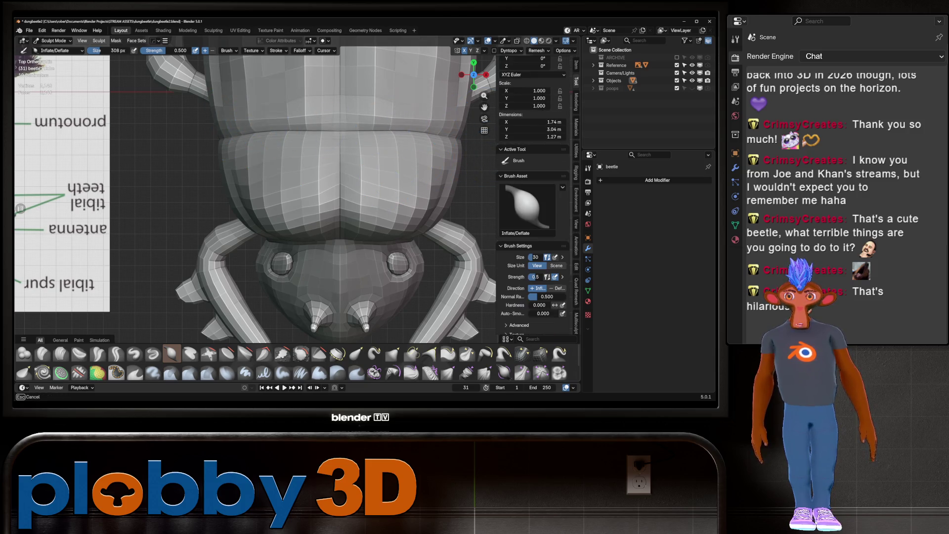
mouse_move(337, 122)
middle_down()
mouse_move(341, 113)
mouse_move(318, 110)
mouse_move(223, 112)
mouse_move(315, 134)
middle_up()
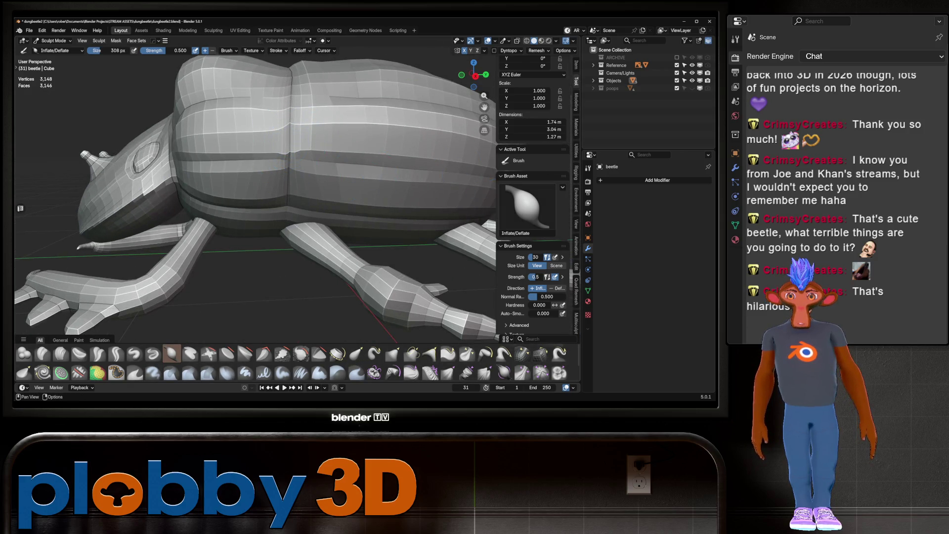
click(522, 354)
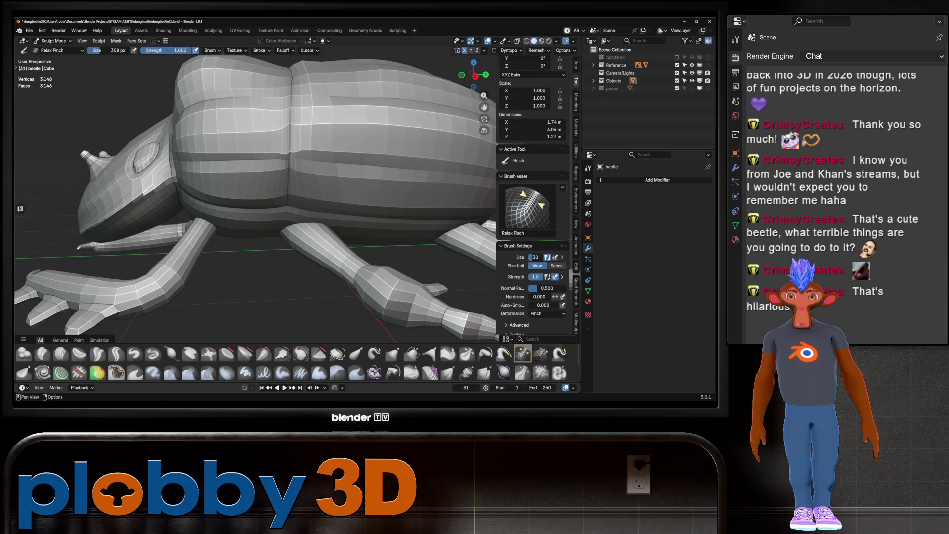
Step: Relax-slide the edge loops on the shell's side and upper seam so they spread evenly
ctrl+middle_drag(272, 121, 298, 176)
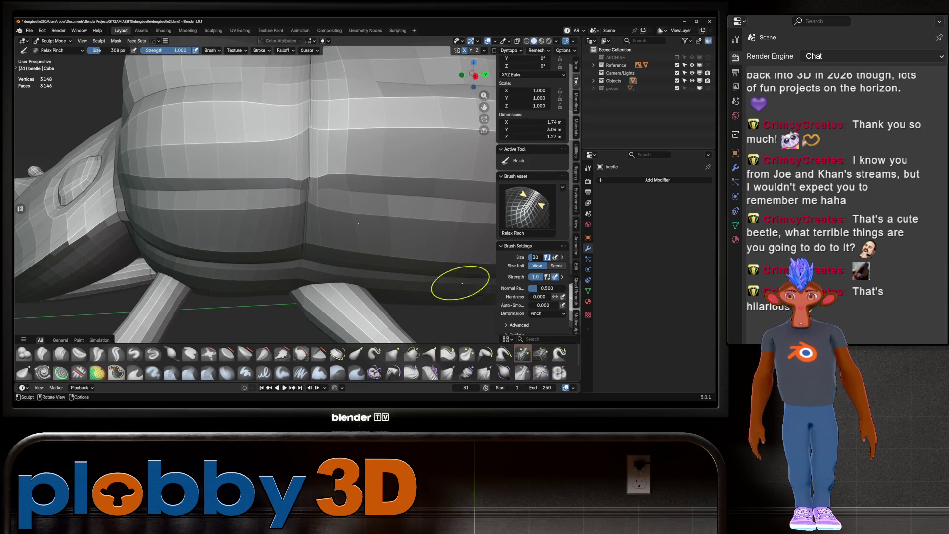
click(540, 353)
mouse_move(331, 209)
middle_down()
mouse_move(281, 188)
mouse_move(312, 187)
middle_up()
mouse_move(301, 181)
mouse_down()
mouse_move(296, 204)
mouse_move(310, 130)
mouse_up()
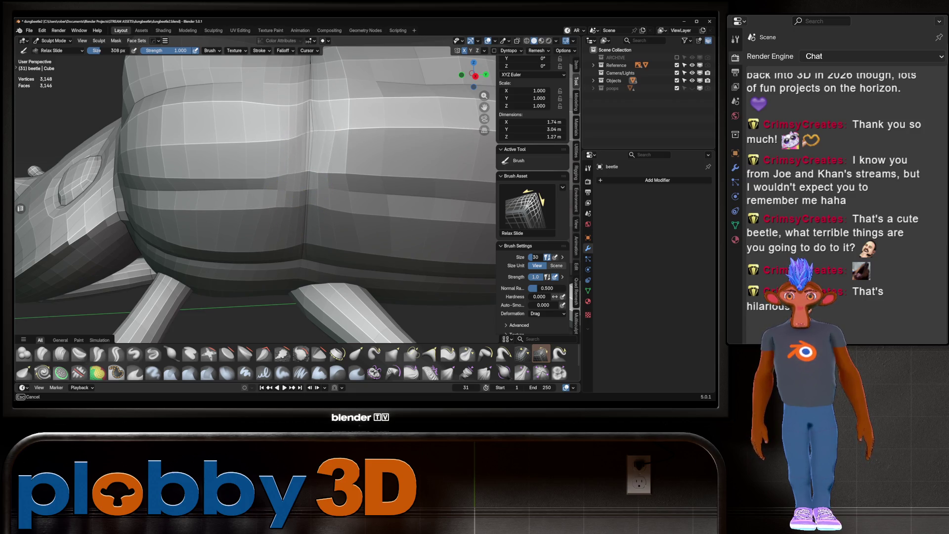
mouse_move(319, 181)
mouse_down()
mouse_move(312, 171)
mouse_move(269, 190)
mouse_move(341, 178)
mouse_move(307, 101)
mouse_move(324, 117)
mouse_move(297, 106)
mouse_up()
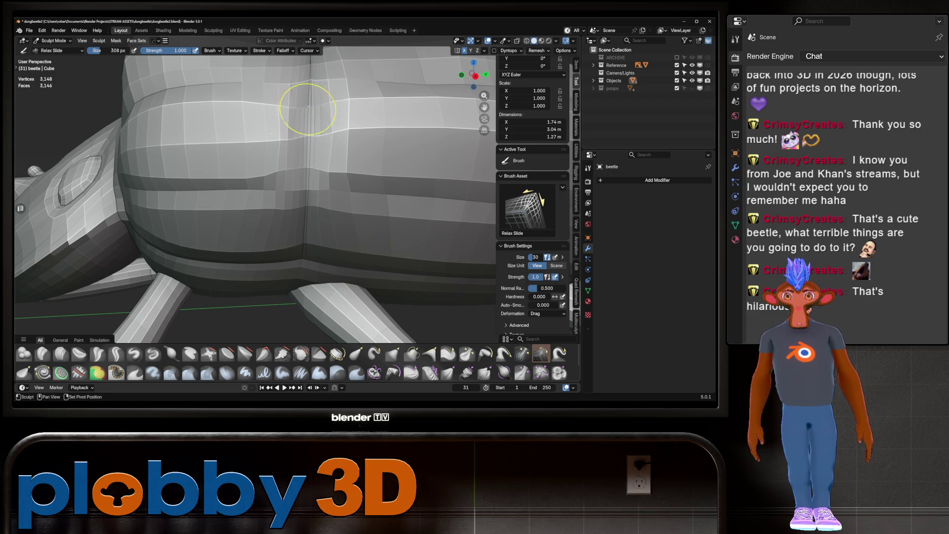
scroll(296, 115, down, 5)
scroll(294, 200, up, 3)
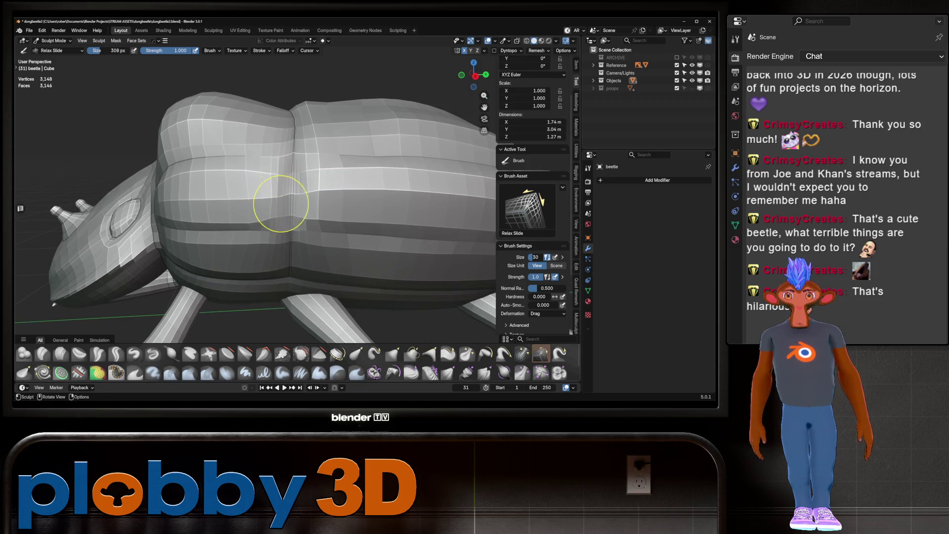
middle_drag(274, 206, 297, 223)
scroll(297, 180, down, 4)
middle_drag(296, 181, 307, 157)
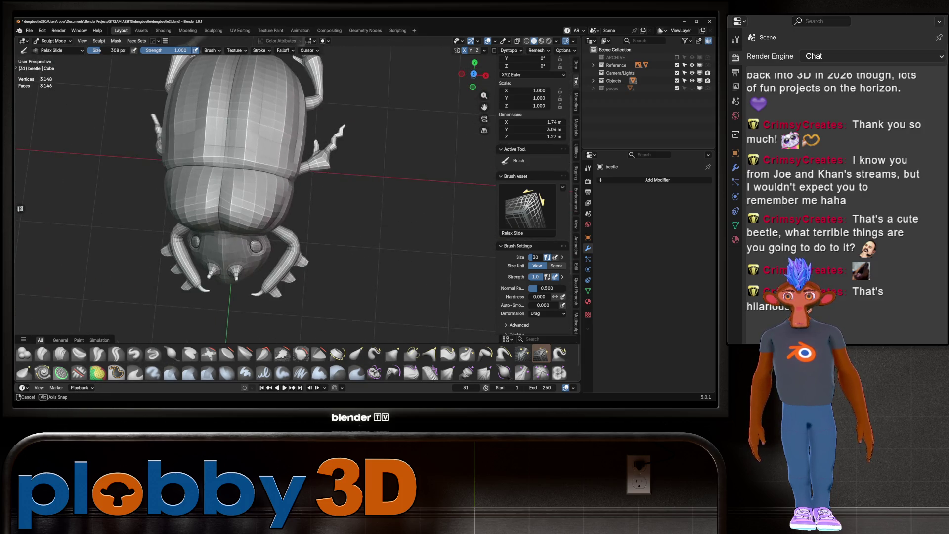
scroll(307, 157, up, 1)
scroll(318, 201, up, 3)
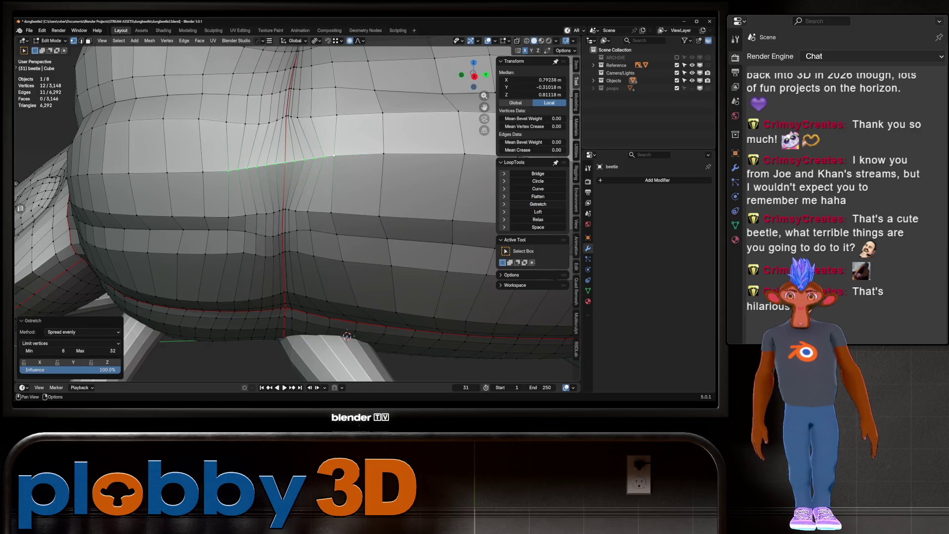
Step: Gstretch the selected loop in project mode and relax it with LoopTools
click(84, 331)
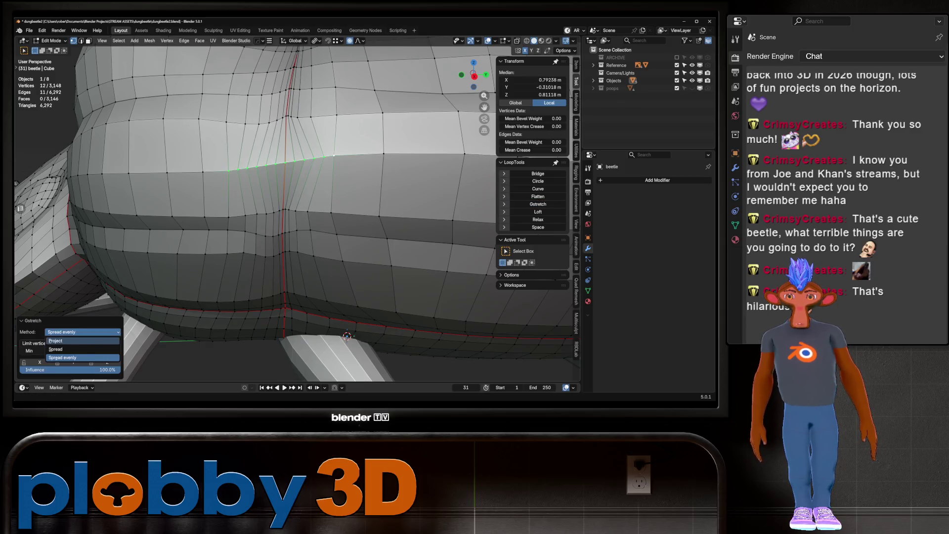
click(75, 348)
key(ctrl+z)
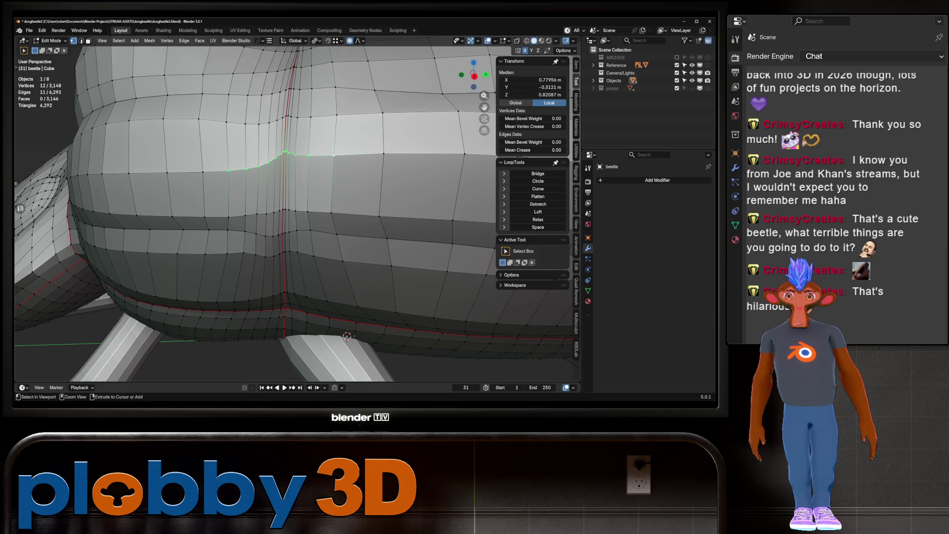
click(538, 219)
click(537, 219)
key(ctrl+z)
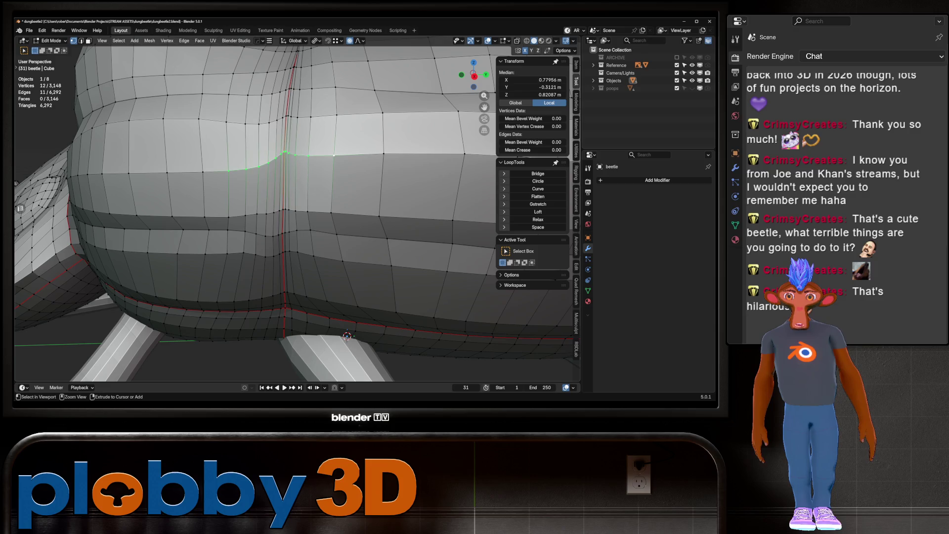
key(ctrl+shift+z)
key(ctrl+z)
Step: Flatten the selected loop by scaling it to zero on the Z axis
key(s)
key(z)
key(0)
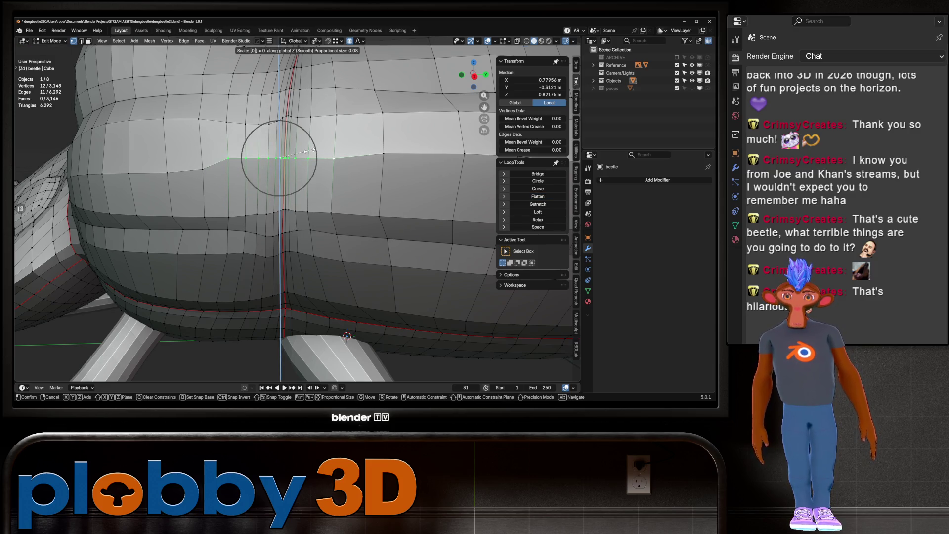
key(Escape)
key(s)
key(z)
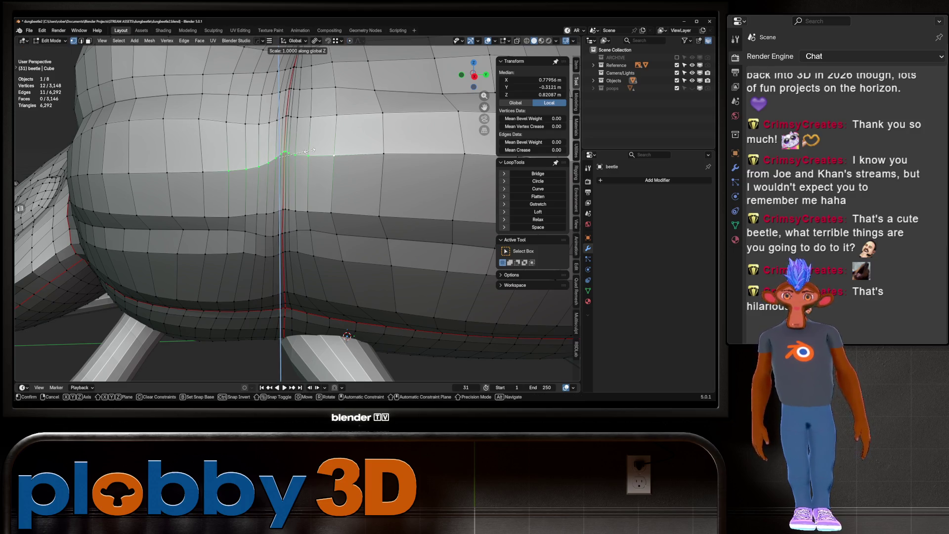
key(0)
key(Return)
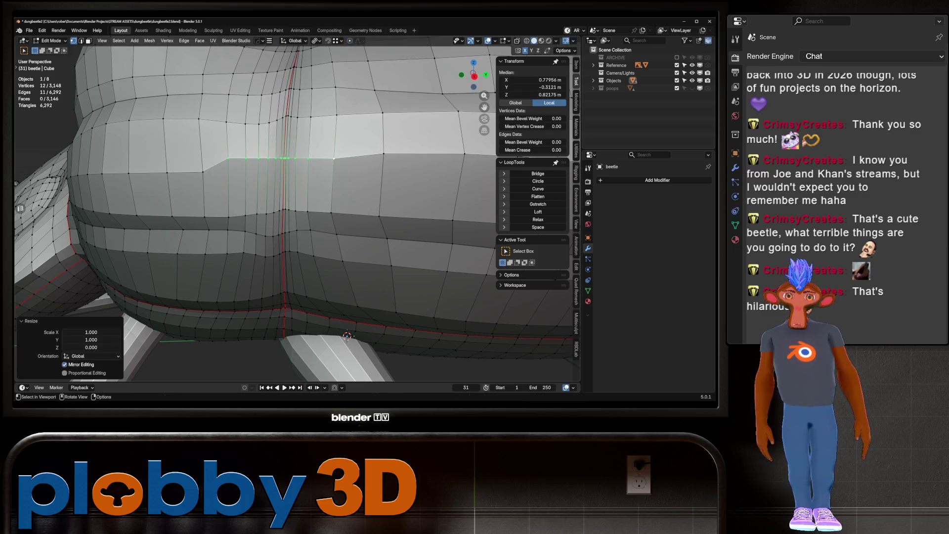
Step: Select an edge path along the shell, Gstretch it straight, and leave mesh editing
key(2)
click(215, 165)
ctrl+click(333, 158)
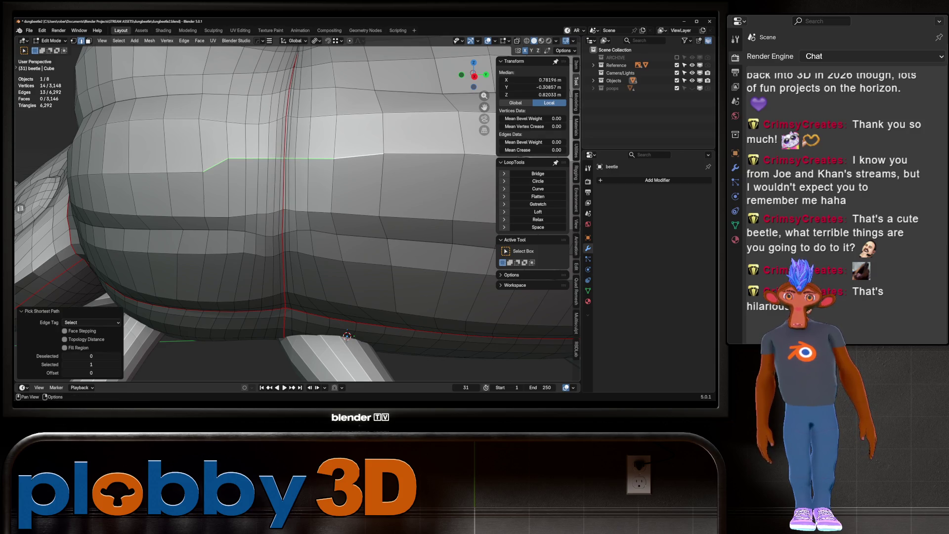
click(537, 204)
mouse_move(296, 222)
middle_down()
mouse_move(334, 208)
mouse_move(311, 237)
mouse_move(311, 208)
middle_up()
key(Tab)
key(Tab)
scroll(307, 285, up, 2)
Step: Straighten a new shell edge path and flatten it to zero on Z
shift+middle_drag(297, 111, 296, 175)
ctrl+click(299, 174)
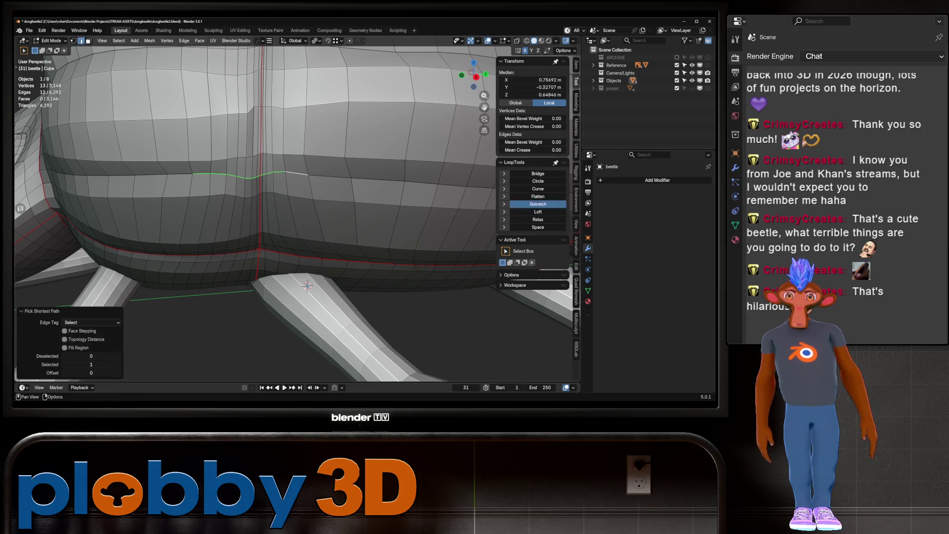
click(537, 204)
key(ctrl+z)
ctrl+click(301, 157)
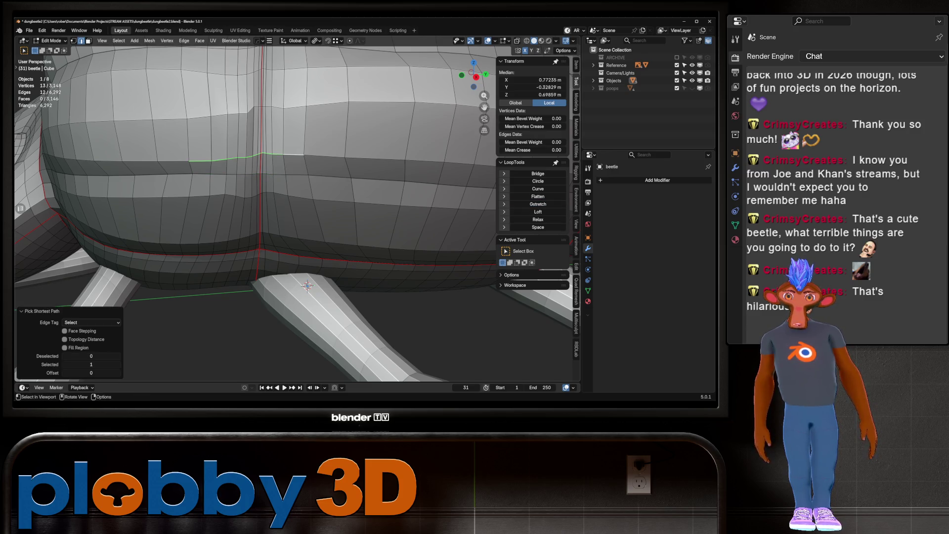
key(shift+r)
key(ctrl+z)
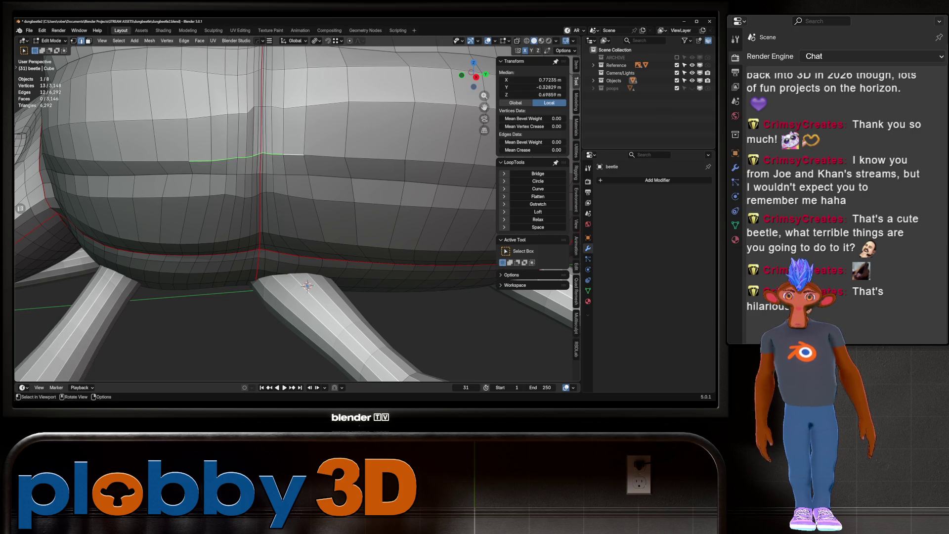
key(s)
key(z)
key(0)
key(Return)
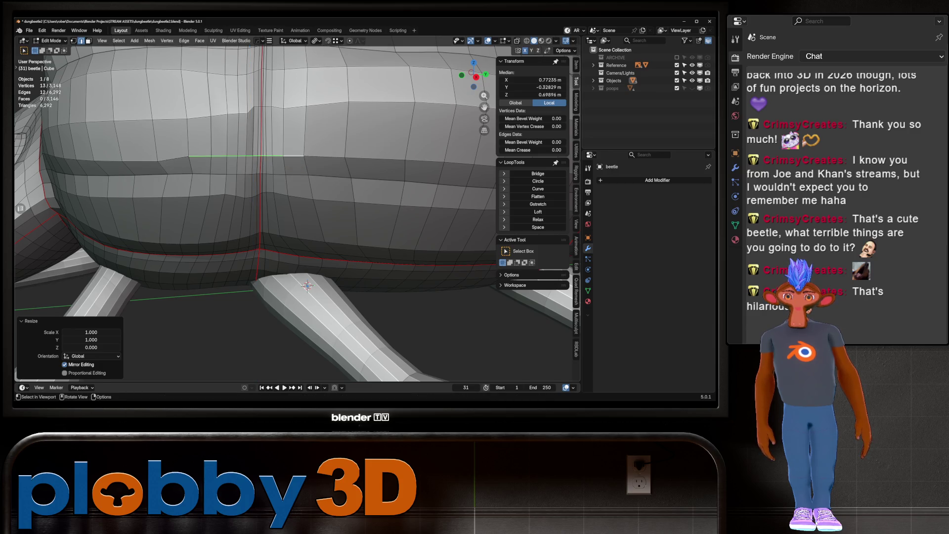
Step: Extend the edge path, try straightening it and undo, then frame the beetle in Object Mode
ctrl+click(159, 160)
ctrl+click(343, 157)
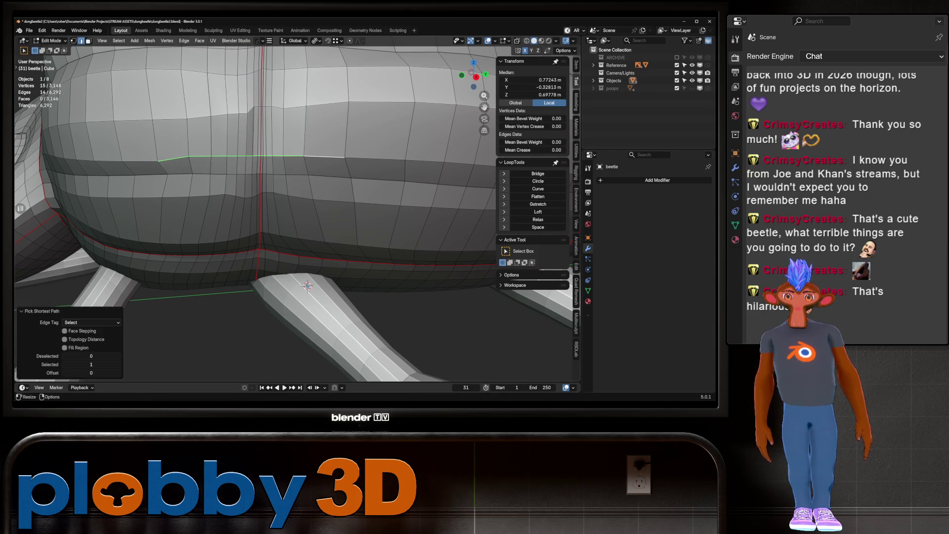
click(538, 204)
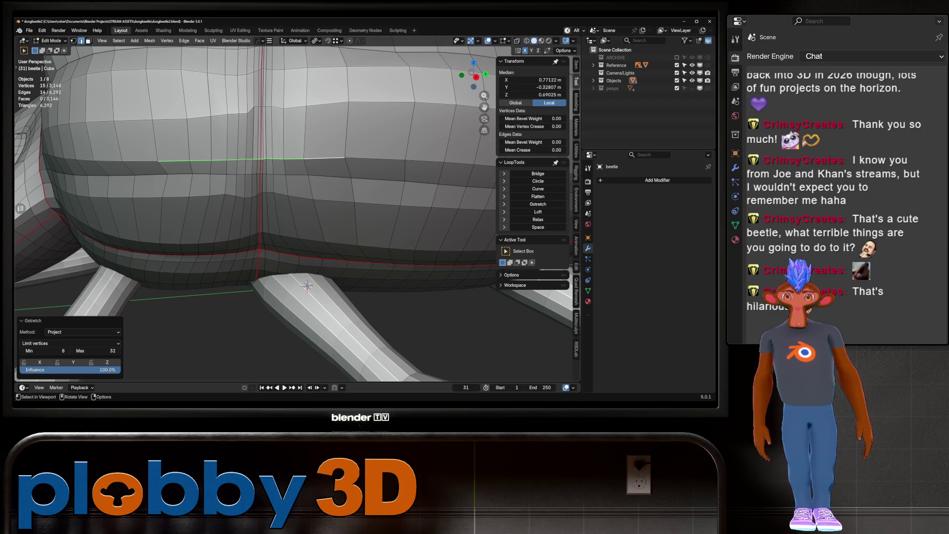
key(ctrl+z)
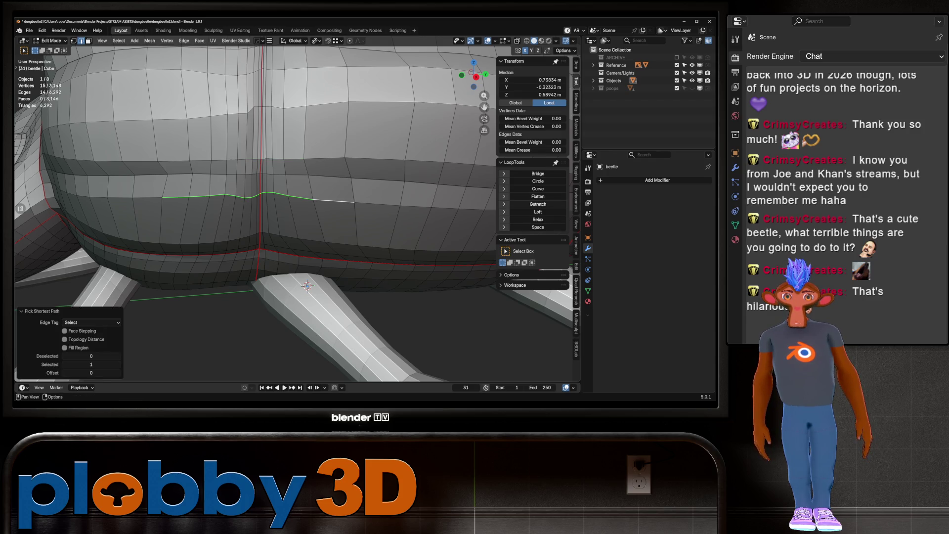
key(ctrl+z)
key(KP_Decimal)
key(Tab)
middle_drag(297, 222, 186, 208)
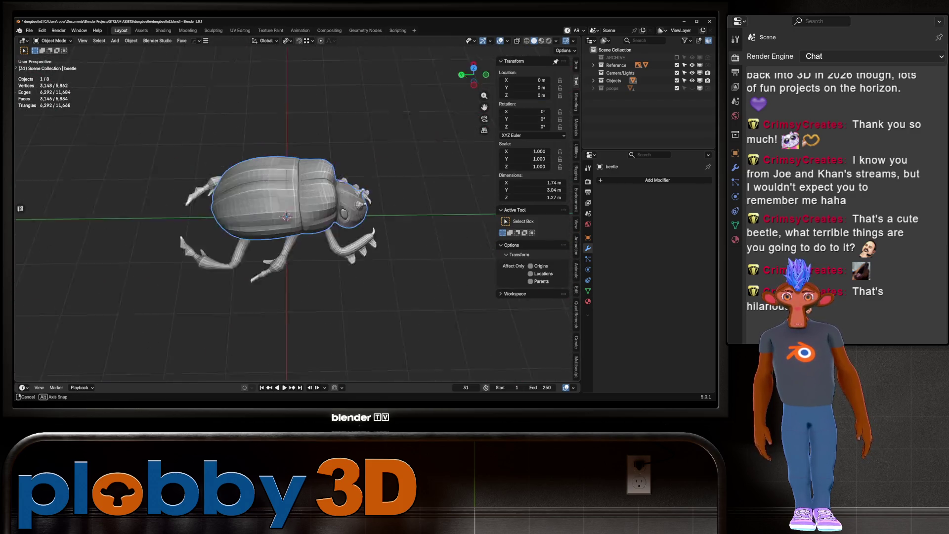
middle_drag(186, 207, 282, 230)
middle_drag(260, 259, 286, 137)
key(KP_7)
scroll(244, 207, down, 2)
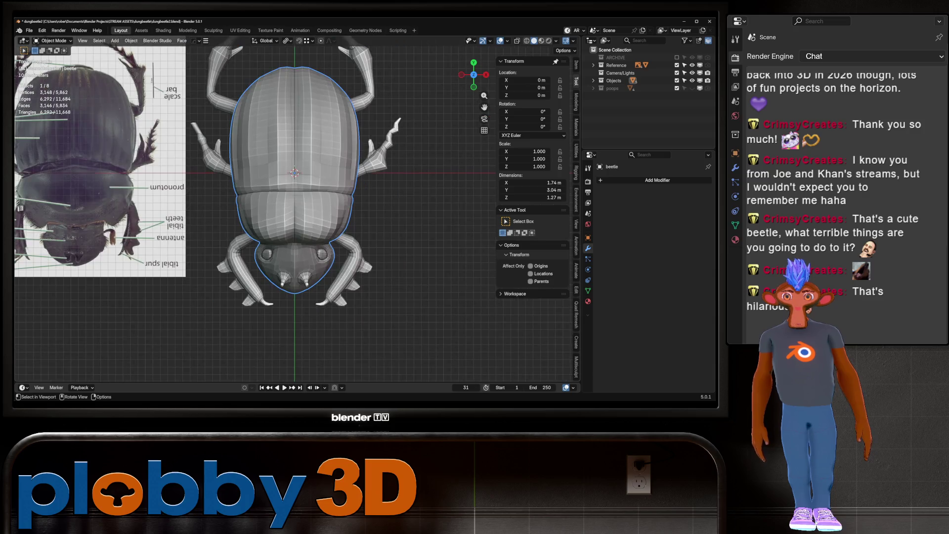
scroll(295, 250, down, 2)
scroll(295, 250, down, 2)
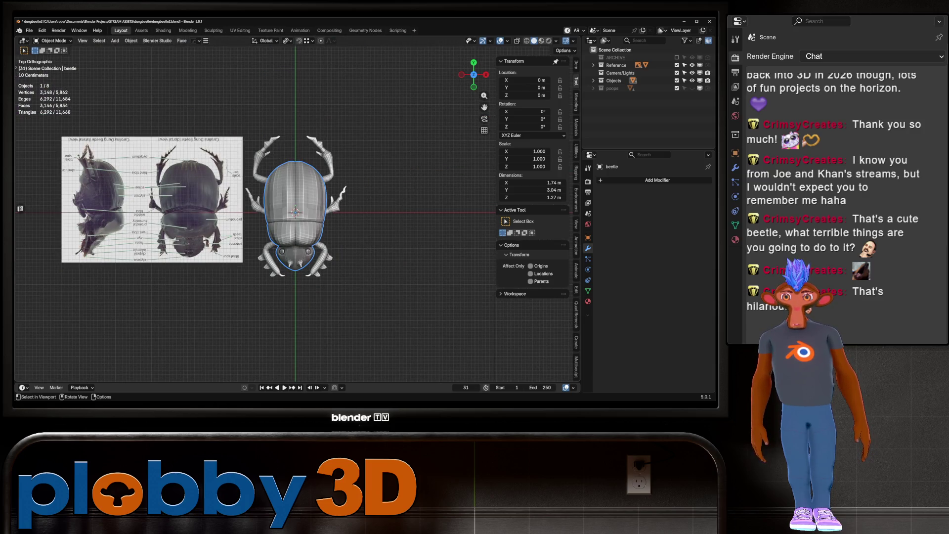
middle_drag(295, 211, 291, 239)
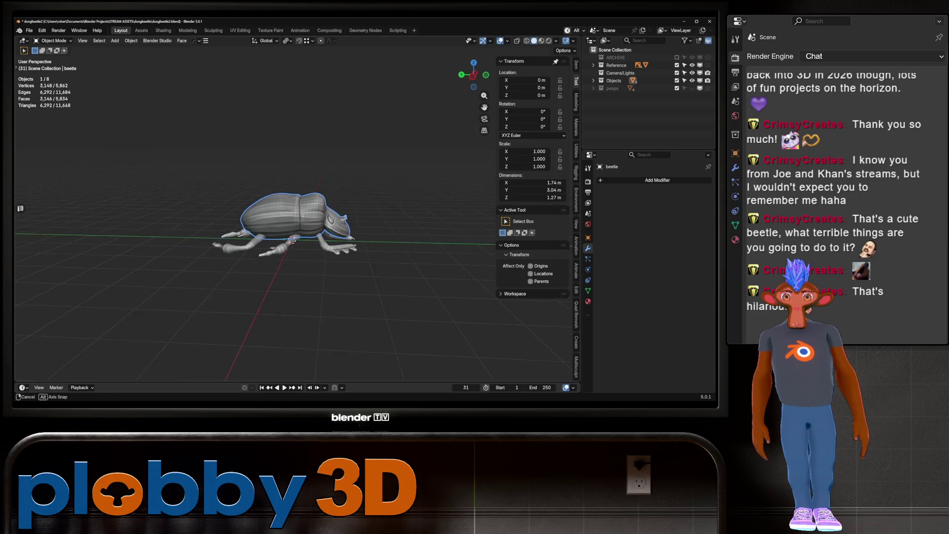
middle_drag(292, 240, 191, 168)
drag(192, 168, 431, 349)
Step: Give the beetle and its leg parts plain smooth shading from the object menu
right_click(281, 244)
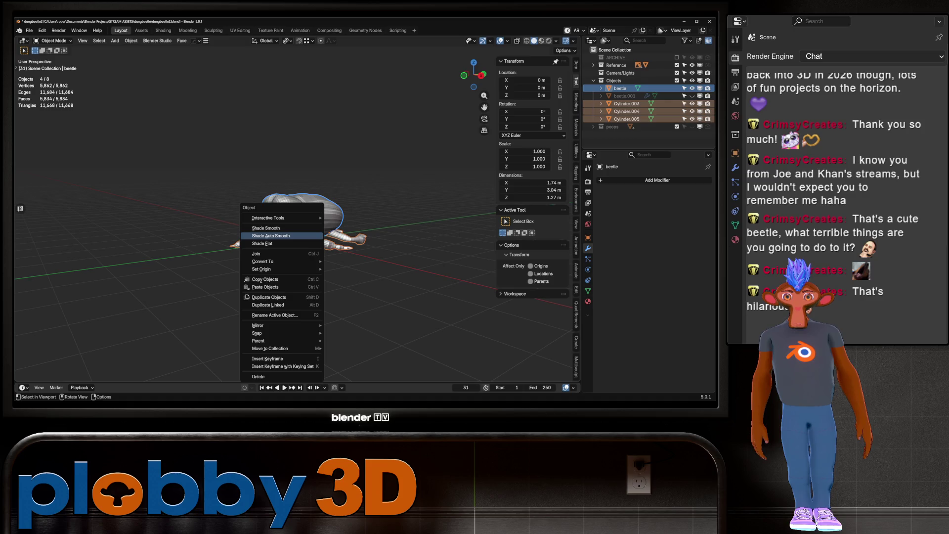
click(271, 234)
scroll(271, 235, up, 2)
right_click(267, 215)
click(262, 208)
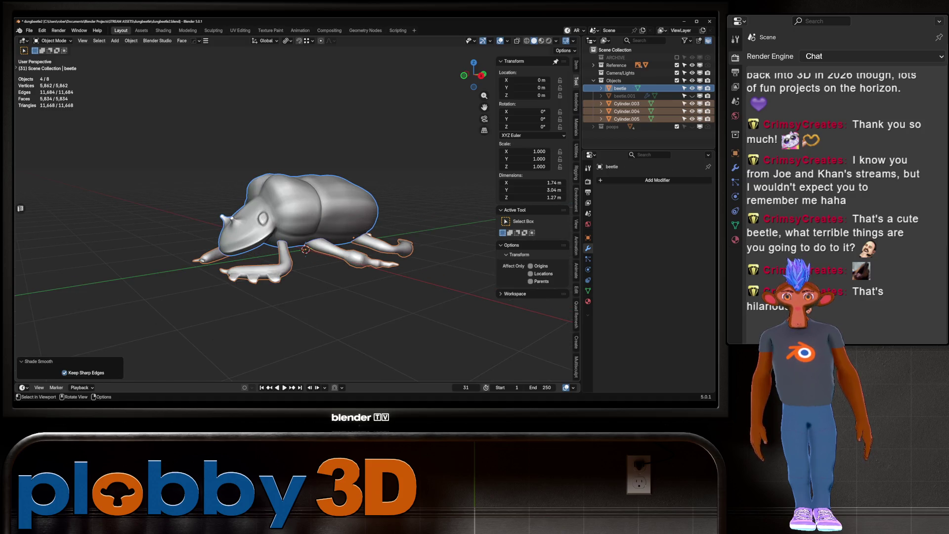
key(alt+a)
mouse_move(262, 206)
middle_down()
mouse_move(312, 246)
mouse_move(290, 223)
middle_up()
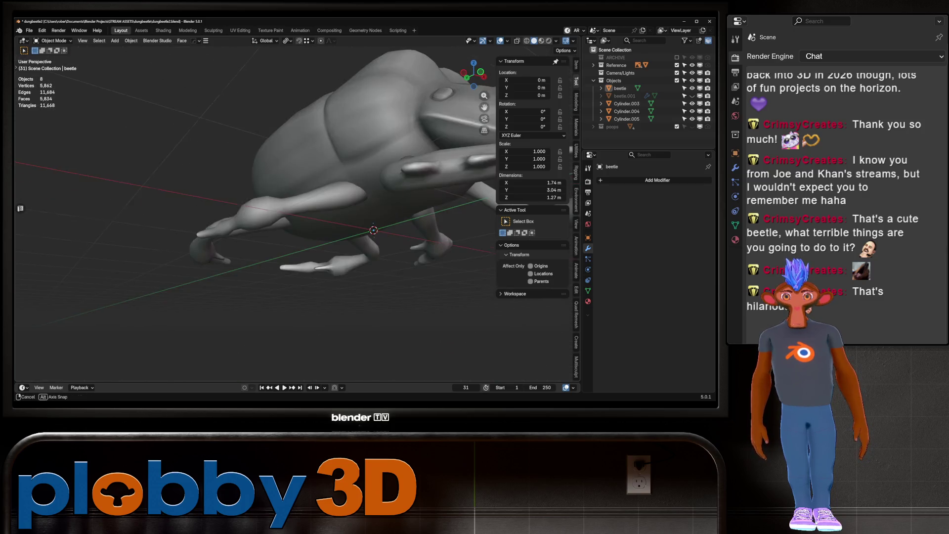
scroll(290, 222, up, 4)
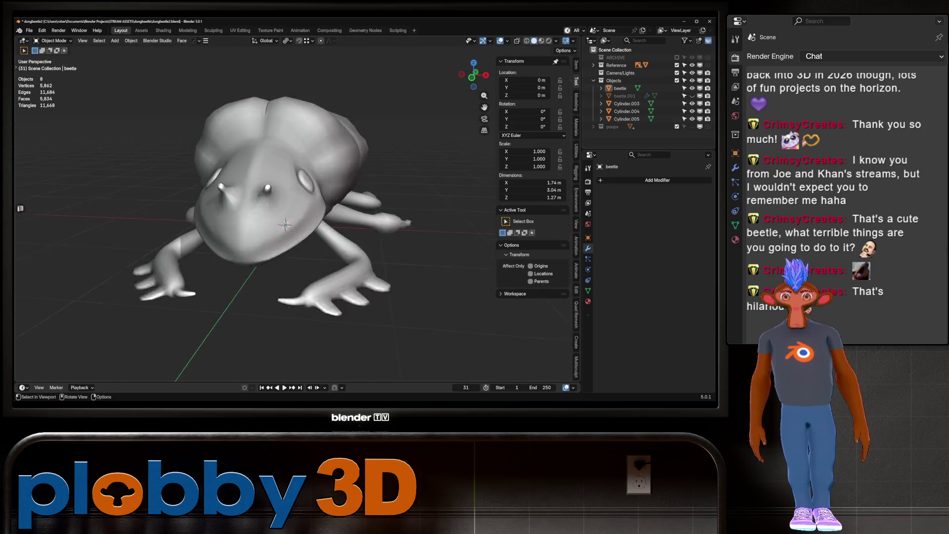
scroll(290, 222, up, 5)
Step: Add a Subdivision Surface to the beetle with viewport level 0 and select the head bump's base loop in Edit Mode
key(Tab)
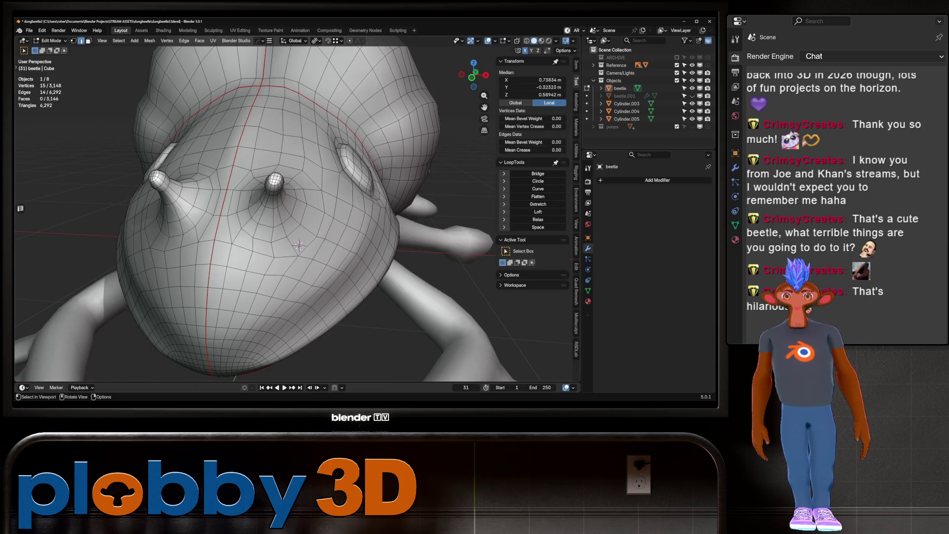
middle_drag(300, 246, 287, 265)
mouse_move(297, 222)
middle_down()
mouse_move(356, 215)
mouse_move(383, 238)
middle_up()
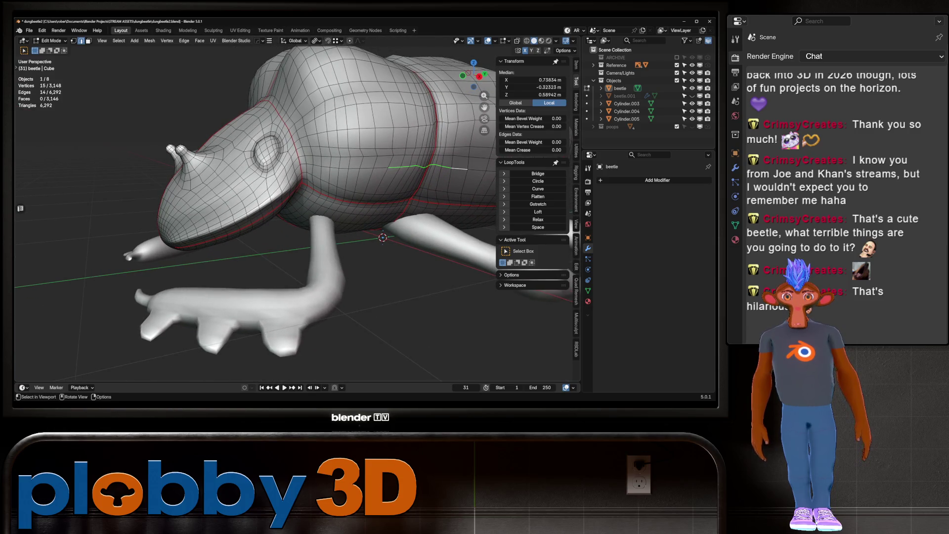
key(Tab)
scroll(382, 238, down, 5)
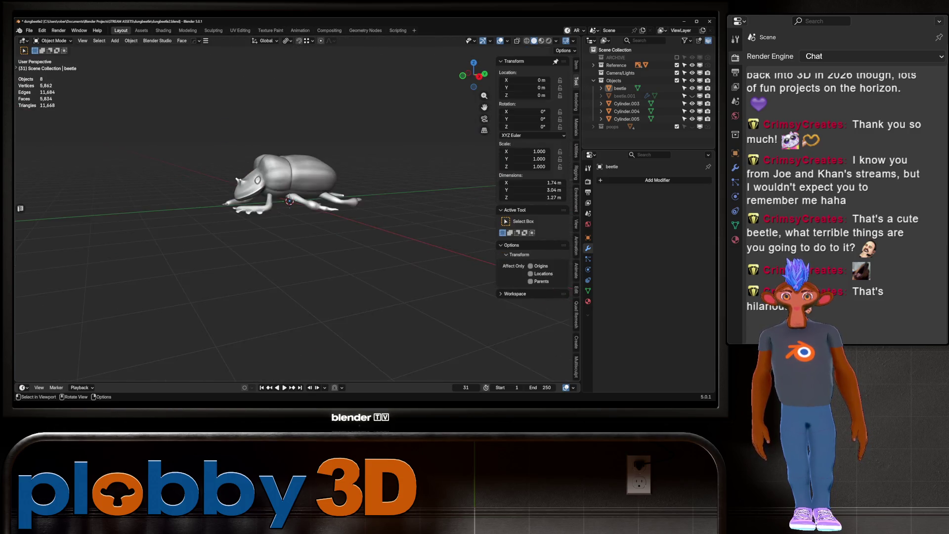
mouse_move(383, 237)
middle_down()
mouse_move(300, 180)
mouse_move(288, 199)
mouse_move(319, 148)
mouse_move(282, 193)
mouse_move(311, 179)
middle_up()
key(ctrl+1)
scroll(288, 199, up, 2)
click(289, 171)
scroll(299, 210, up, 2)
key(ctrl+0)
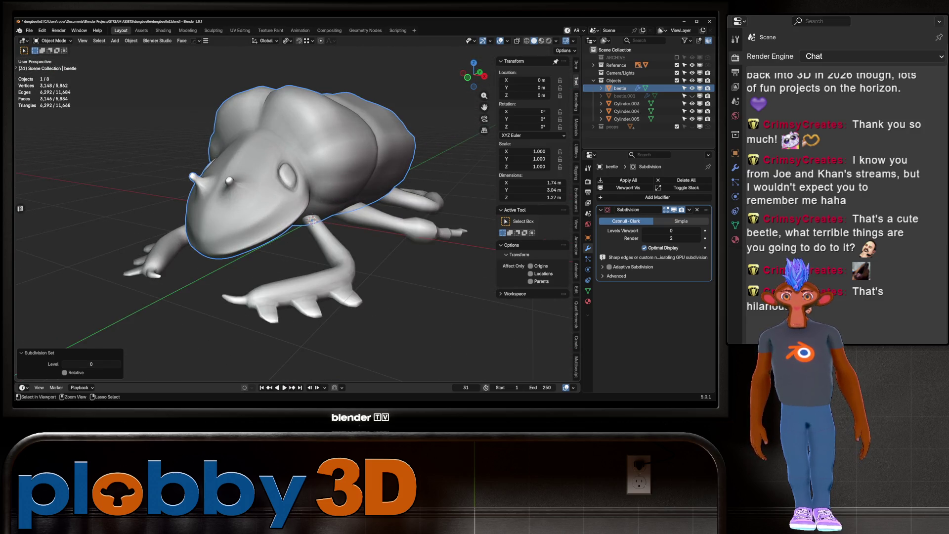
key(Tab)
scroll(387, 259, up, 5)
key(ctrl+z)
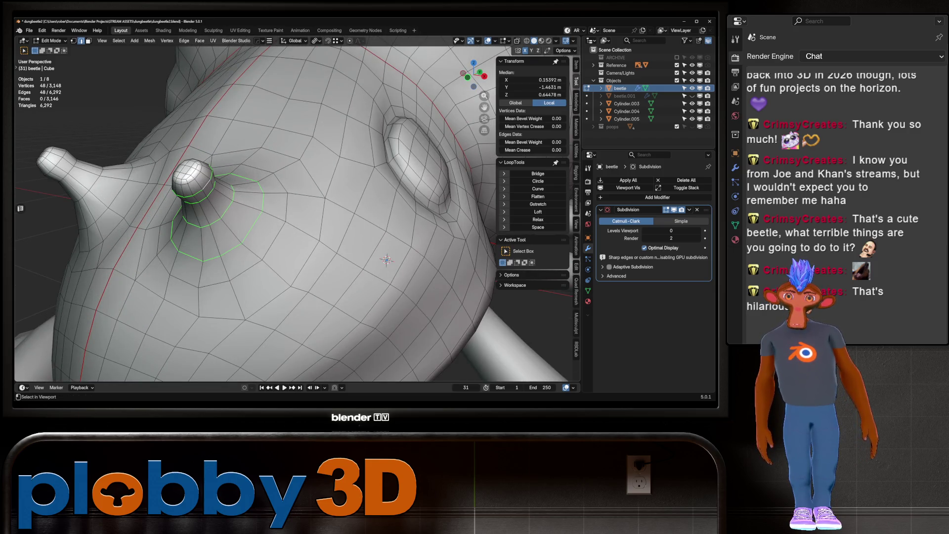
Step: Grow the bump loop selection, mirror it to the other bump, and relax both with LoopTools
key(ctrl+KP_Add)
middle_drag(388, 259, 393, 277)
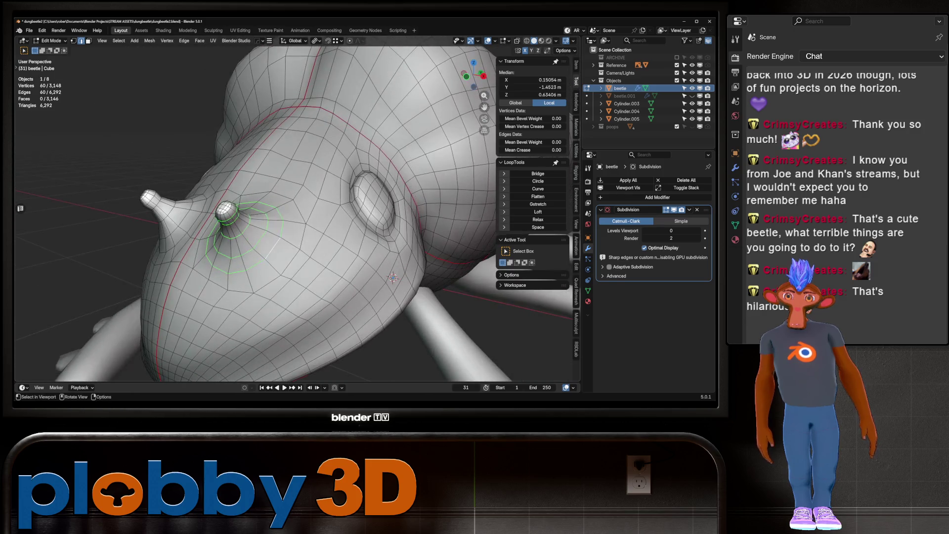
key(ctrl+shift+m)
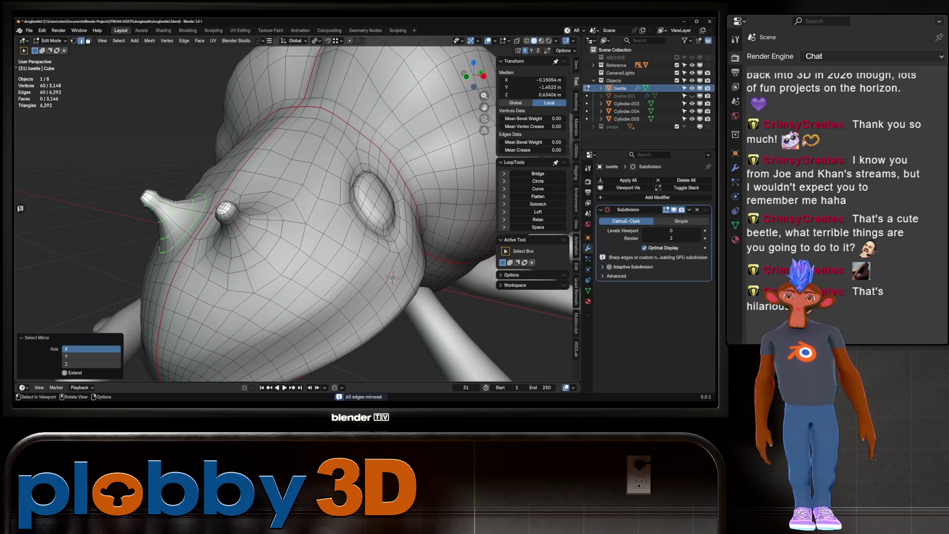
click(538, 219)
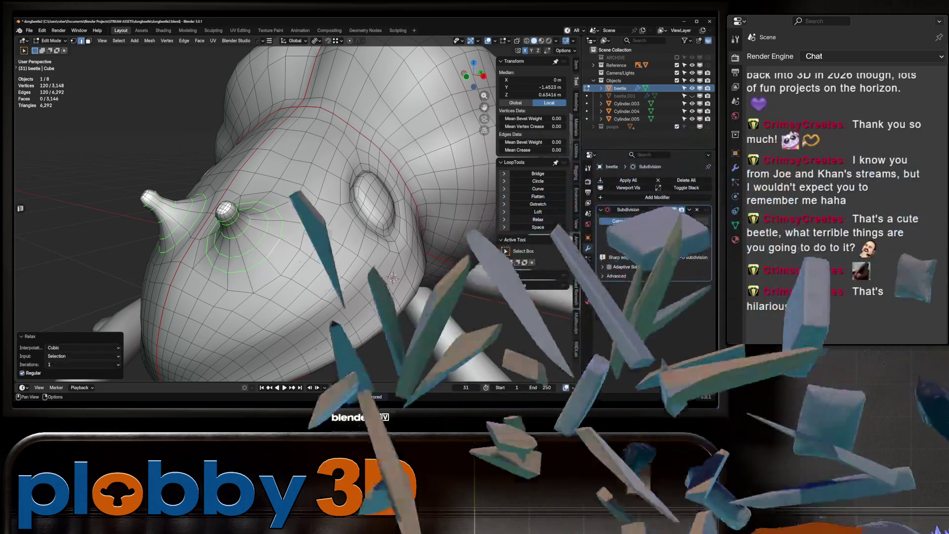
scroll(393, 277, down, 5)
Step: Return to Object Mode and pan the right side view over to the beetle reference image
mouse_move(393, 277)
middle_down()
mouse_move(356, 222)
mouse_move(263, 211)
mouse_move(286, 282)
mouse_move(312, 223)
middle_up()
key(Tab)
scroll(302, 211, down, 3)
scroll(303, 211, up, 3)
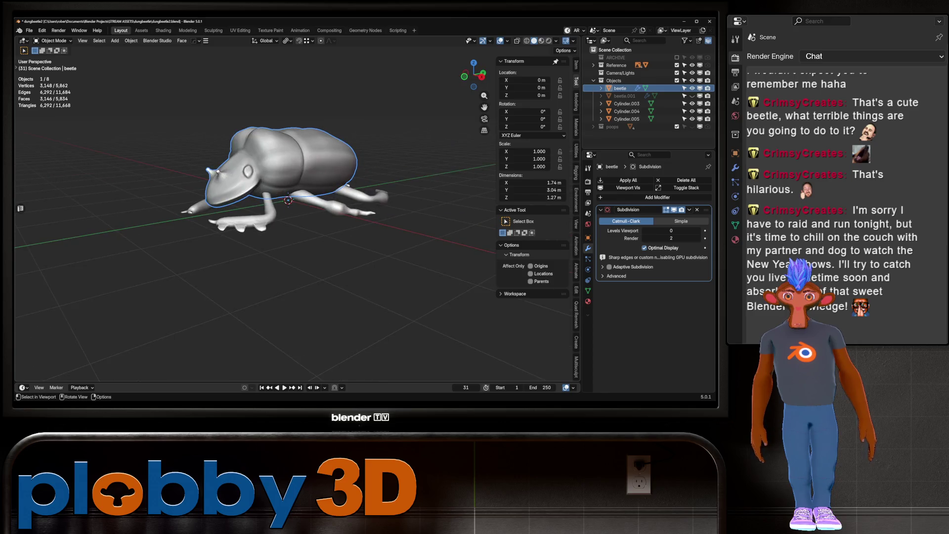
key(KP_3)
scroll(297, 215, down, 2)
shift+middle_drag(222, 215, 333, 215)
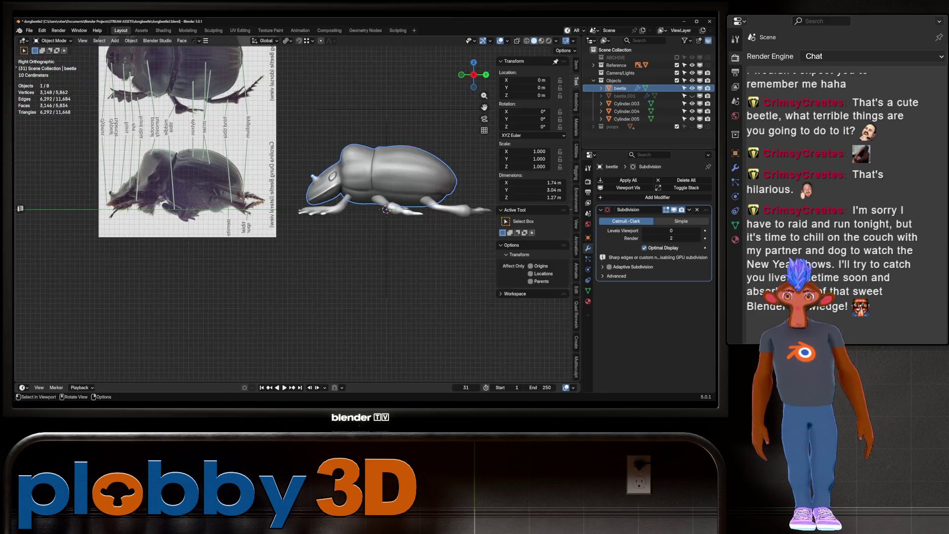
scroll(297, 215, up, 4)
scroll(296, 215, down, 2)
scroll(297, 216, down, 2)
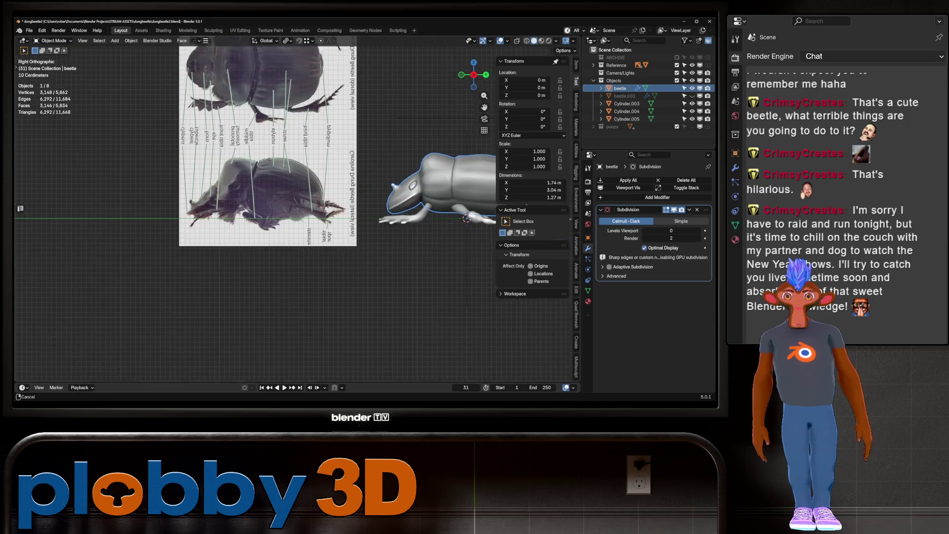
scroll(296, 215, down, 1)
scroll(297, 216, up, 2)
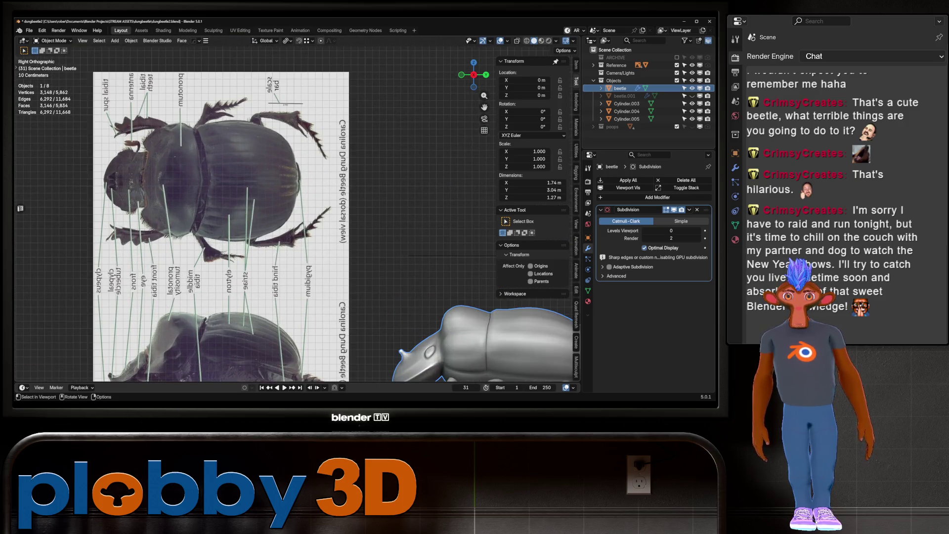
scroll(296, 215, down, 1)
shift+middle_drag(415, 311, 290, 259)
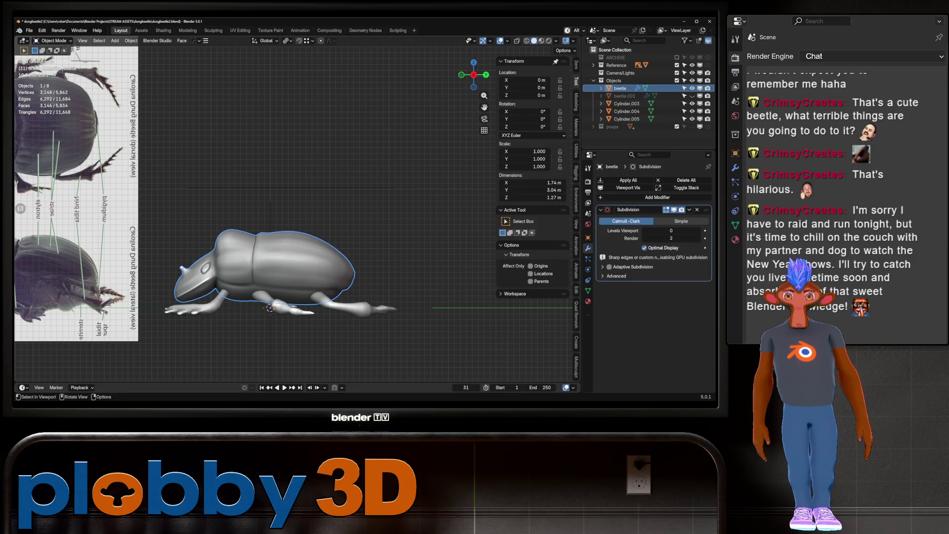
scroll(207, 246, down, 3)
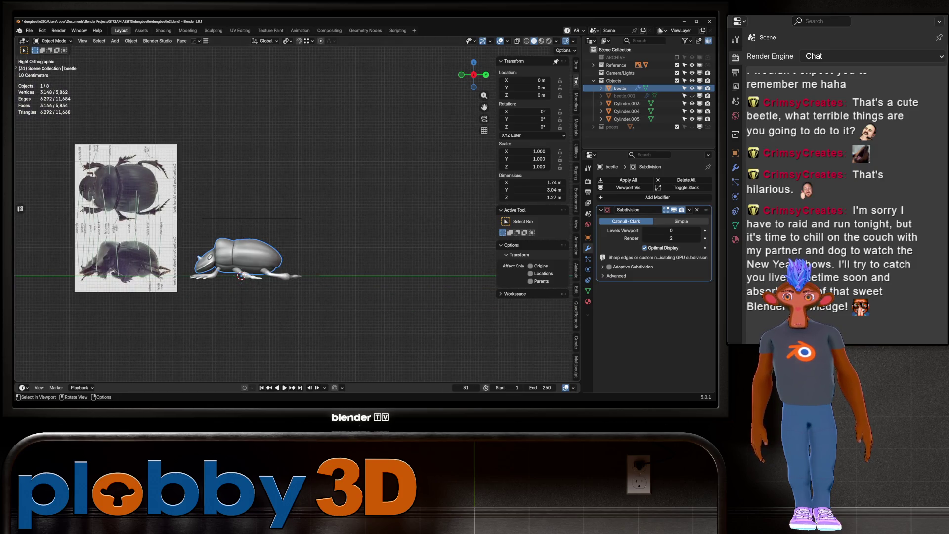
scroll(207, 259, up, 3)
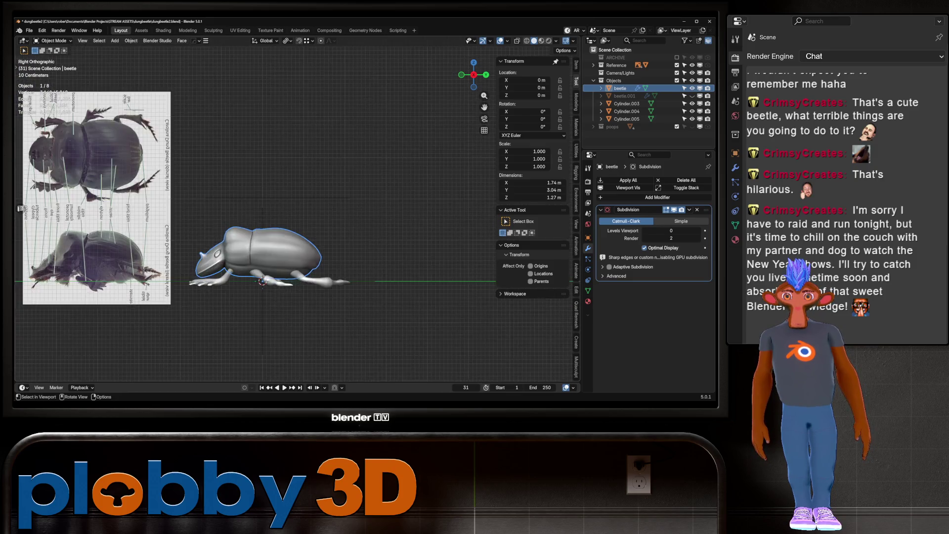
scroll(208, 260, up, 3)
scroll(208, 260, up, 3)
scroll(296, 215, down, 2)
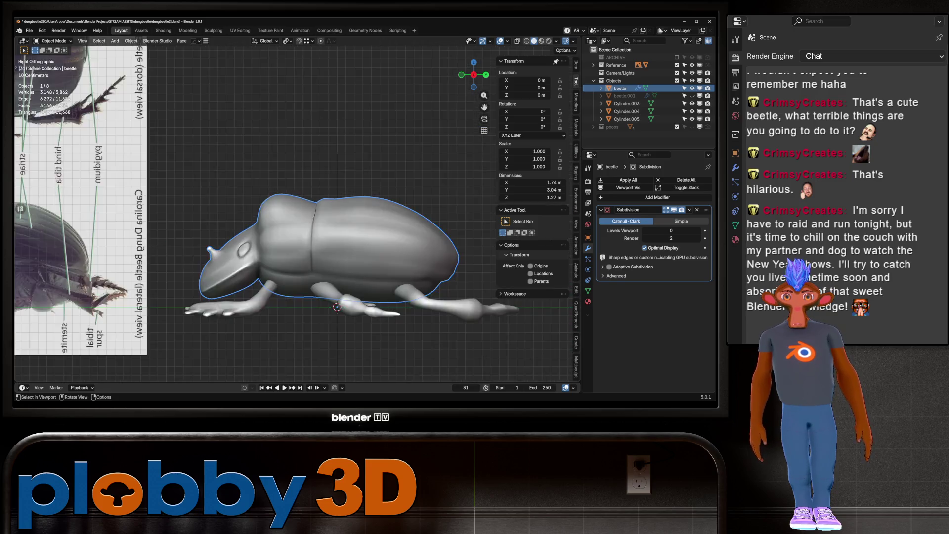
scroll(297, 215, down, 4)
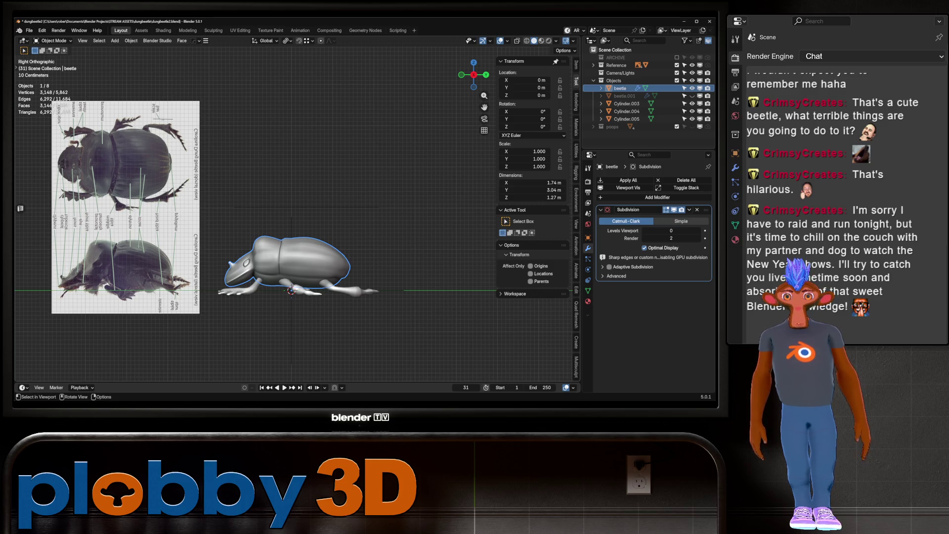
middle_drag(289, 223, 312, 185)
key(KP_7)
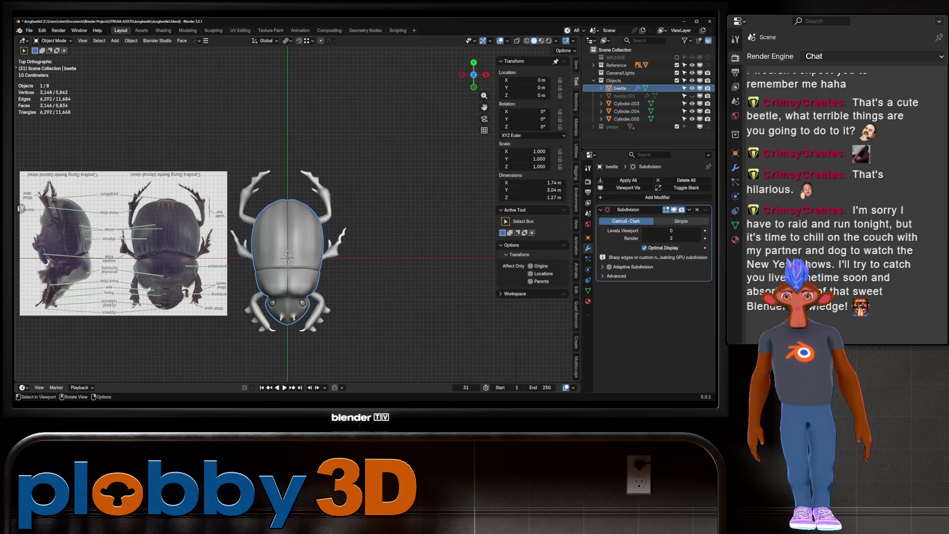
scroll(153, 309, up, 6)
scroll(154, 308, up, 2)
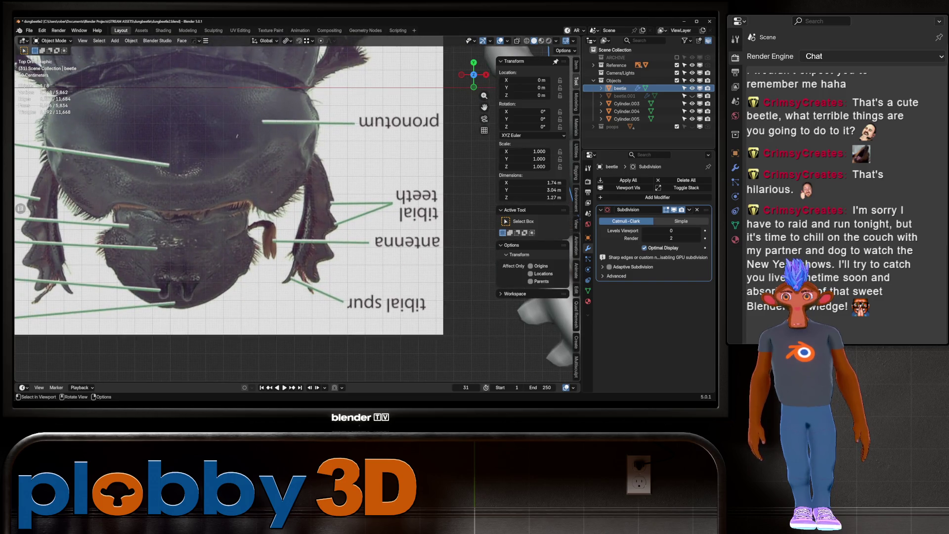
scroll(252, 215, down, 3)
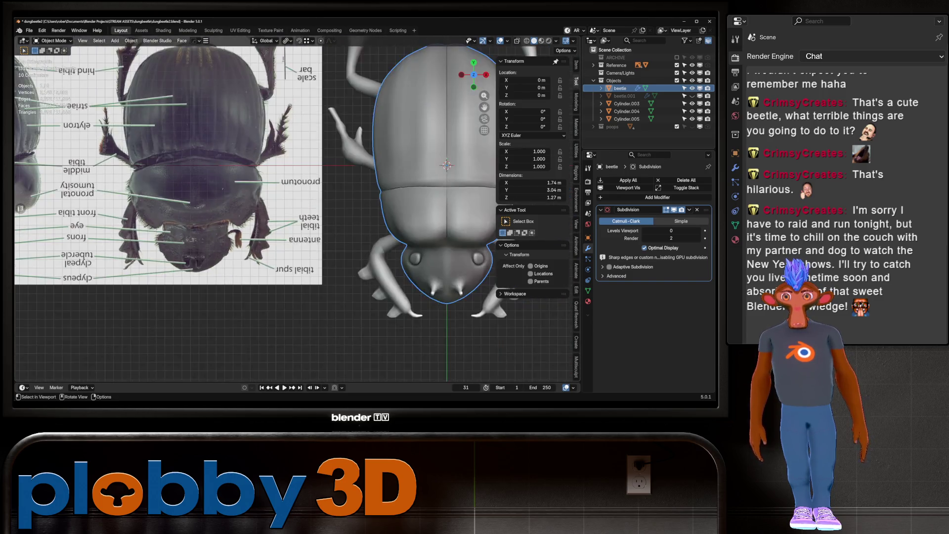
scroll(252, 215, down, 3)
scroll(253, 215, up, 3)
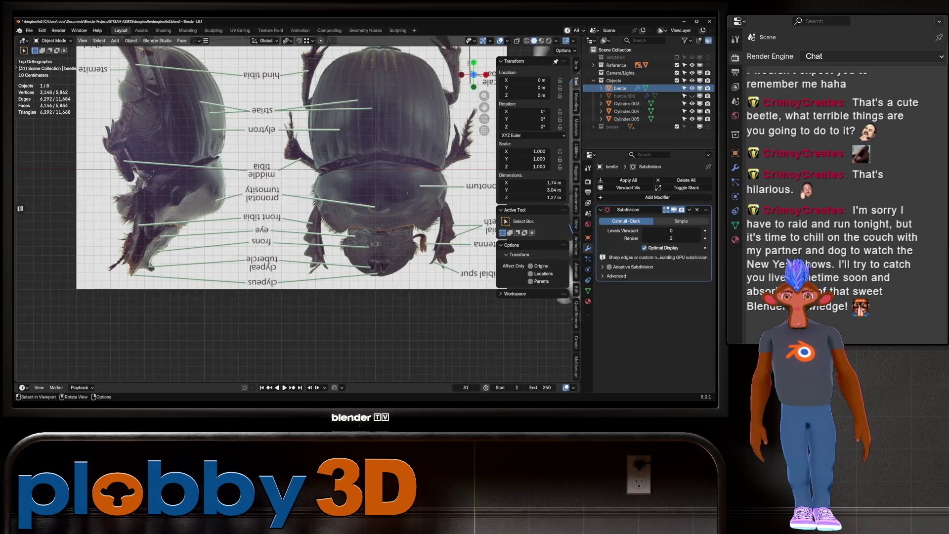
shift+middle_drag(289, 185, 289, 264)
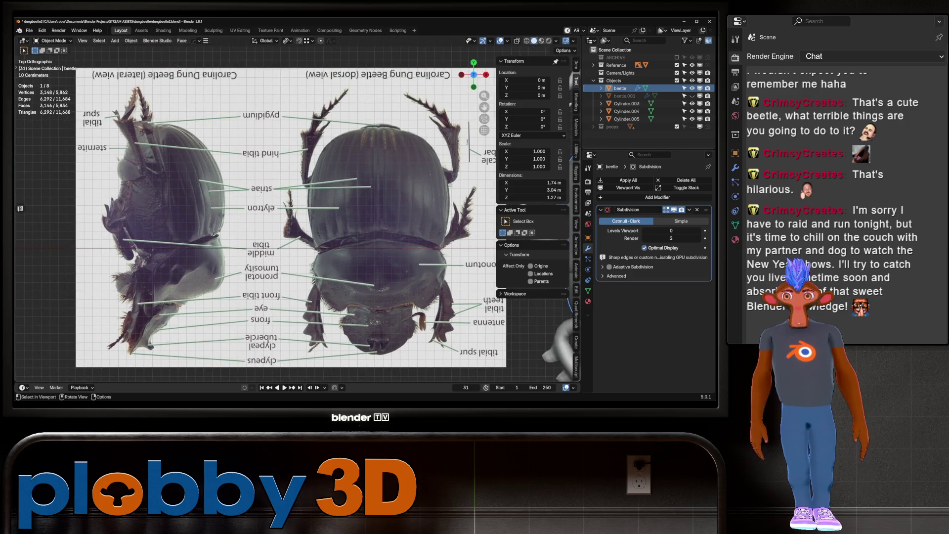
scroll(191, 190, down, 4)
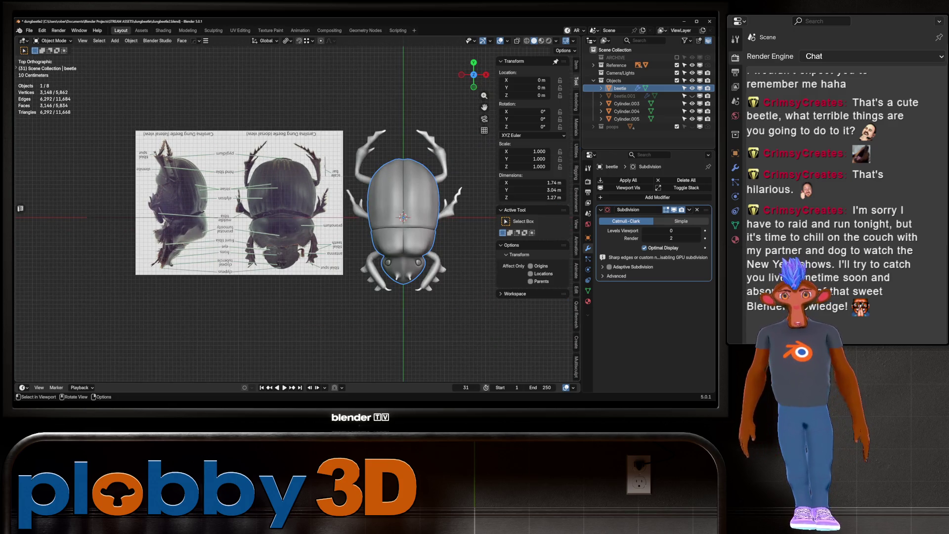
middle_drag(297, 245, 312, 148)
middle_drag(296, 223, 356, 230)
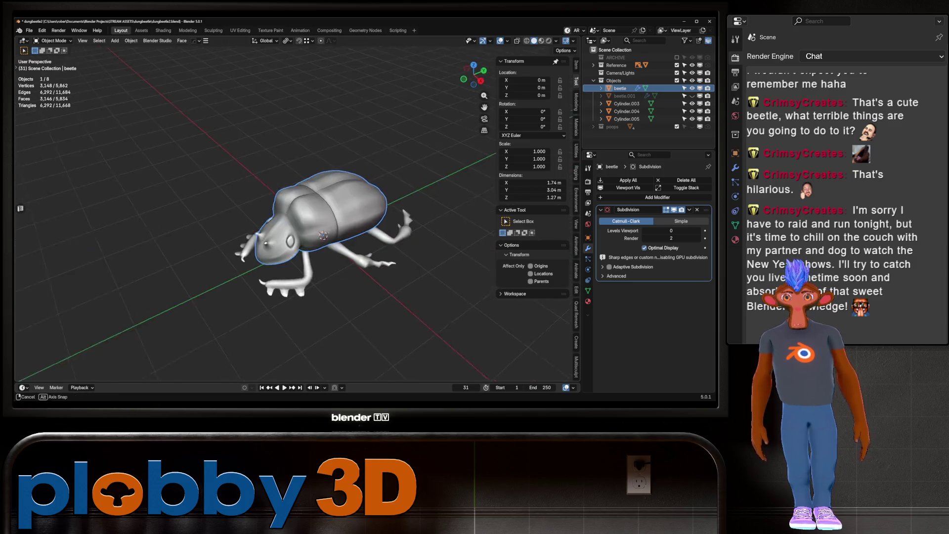
scroll(356, 230, up, 5)
Step: Flip the beetle mesh in and out of edit mode while viewing it from the lower side
key(Tab)
key(Tab)
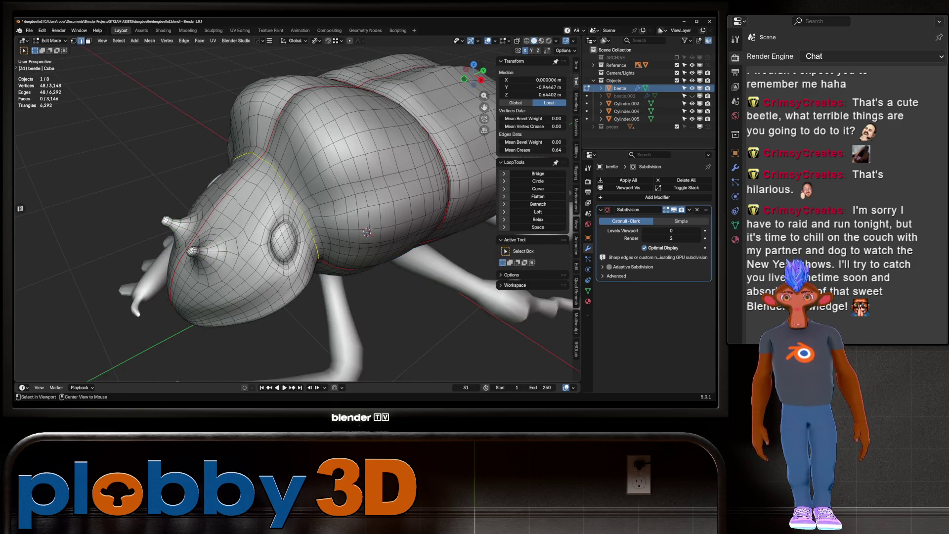
middle_drag(297, 222, 326, 193)
mouse_move(297, 222)
middle_down()
mouse_move(327, 171)
mouse_move(297, 215)
mouse_move(252, 215)
mouse_move(297, 222)
middle_up()
key(Tab)
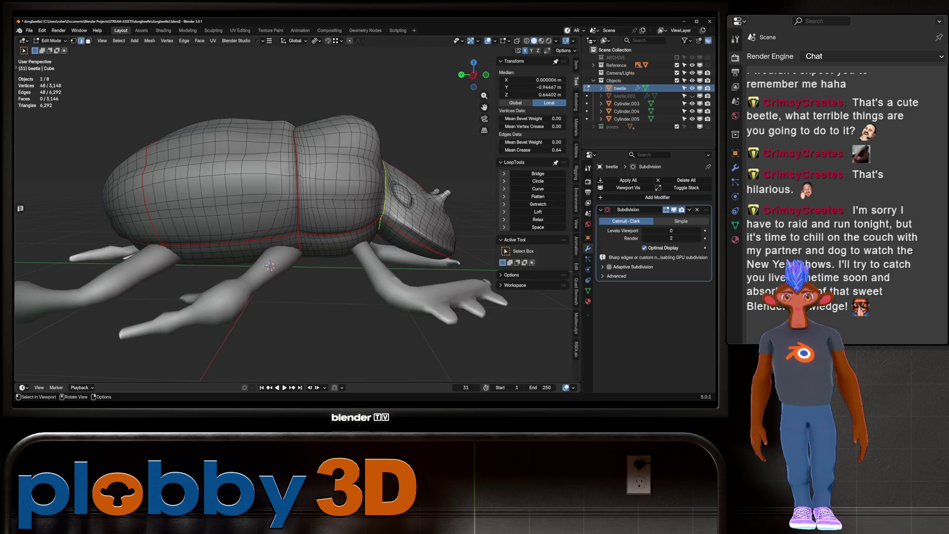
key(Tab)
key(Tab)
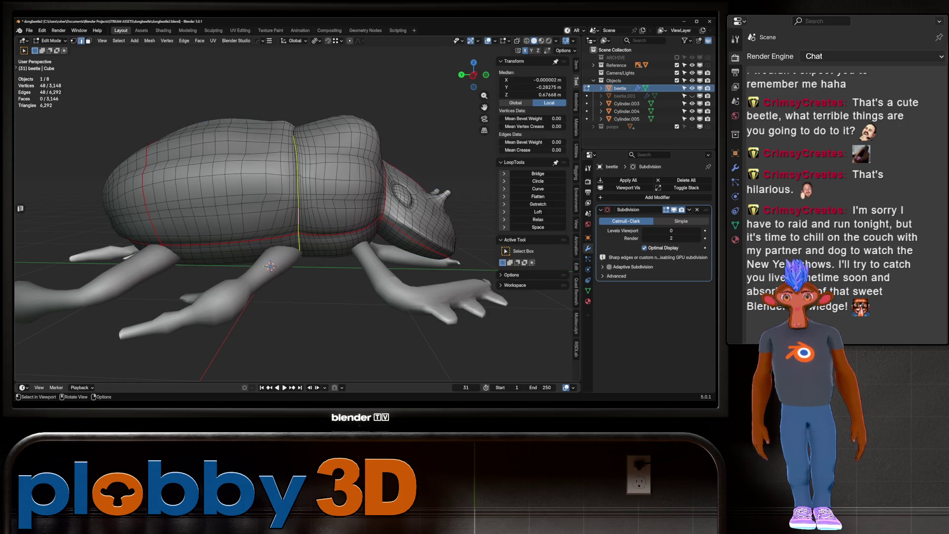
key(Tab)
scroll(297, 223, down, 3)
key(Tab)
key(Tab)
Step: Select the lengthwise edge loop along the body from a top view, inspect it from the front, and return to object mode
mouse_move(296, 222)
middle_down()
mouse_move(296, 149)
mouse_move(311, 141)
middle_up()
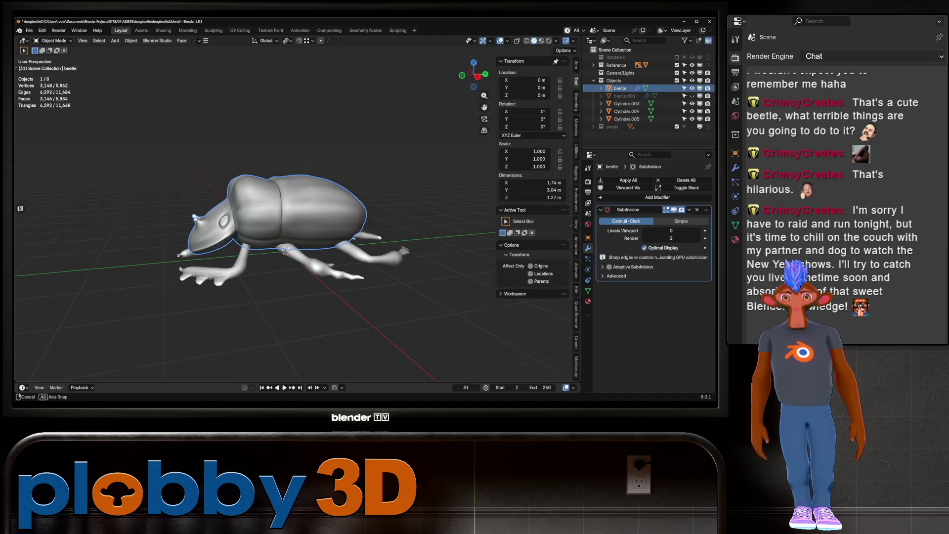
key(Tab)
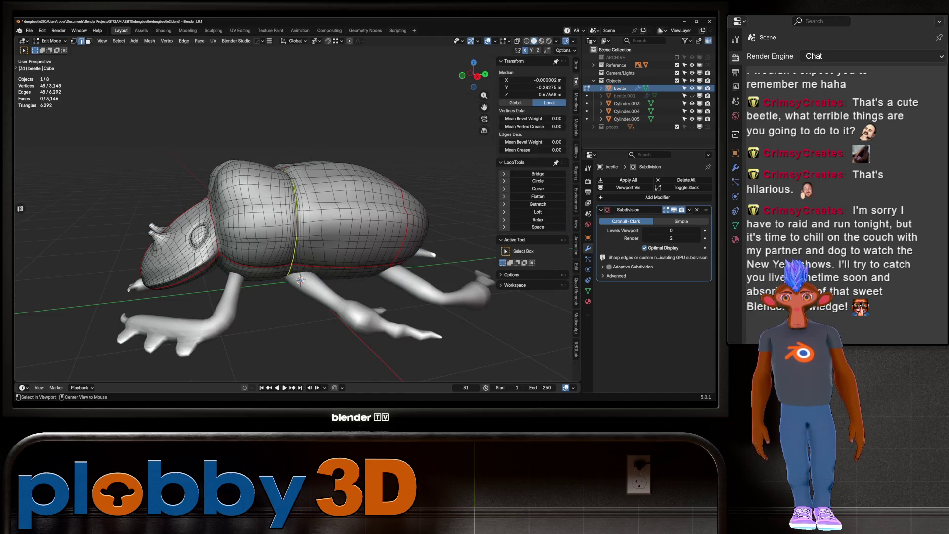
alt+click(415, 227)
mouse_move(416, 226)
middle_down()
mouse_move(371, 222)
mouse_move(390, 210)
middle_up()
mouse_move(297, 223)
middle_down()
mouse_move(326, 215)
mouse_move(297, 208)
mouse_move(371, 211)
mouse_move(312, 218)
mouse_move(319, 200)
mouse_move(304, 245)
mouse_move(304, 215)
mouse_move(348, 208)
mouse_move(304, 230)
middle_up()
key(Tab)
key(Tab)
scroll(297, 223, up, 3)
scroll(297, 223, down, 2)
scroll(297, 222, up, 4)
scroll(296, 223, up, 2)
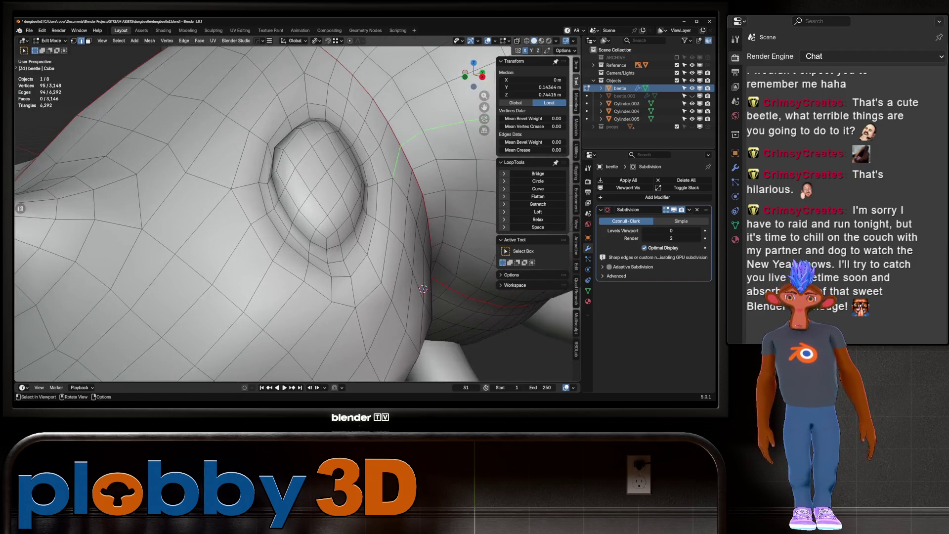
scroll(422, 288, down, 4)
Step: Select the edge loop ringing the eye socket and try scaling it, then cancel the scale
middle_drag(423, 288, 386, 268)
alt+click(222, 189)
scroll(386, 268, up, 3)
scroll(297, 223, up, 4)
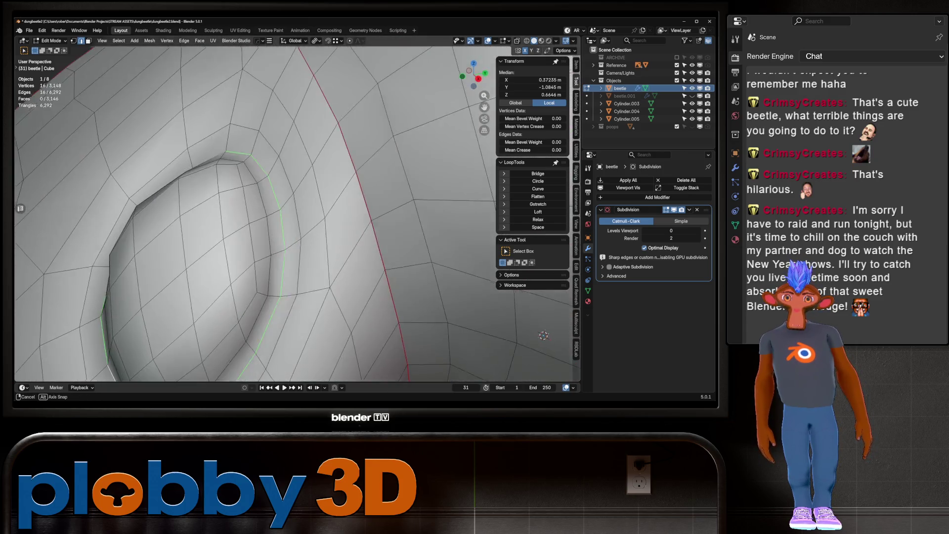
key(s)
key(Escape)
Step: Mark the eye-socket loop as a seam via the edge menu, then select the left bump loop for the same
mouse_move(245, 209)
middle_down()
mouse_move(334, 282)
mouse_move(262, 230)
mouse_move(296, 218)
middle_up()
right_click(304, 253)
click(304, 350)
scroll(323, 273, down, 5)
scroll(261, 230, up, 3)
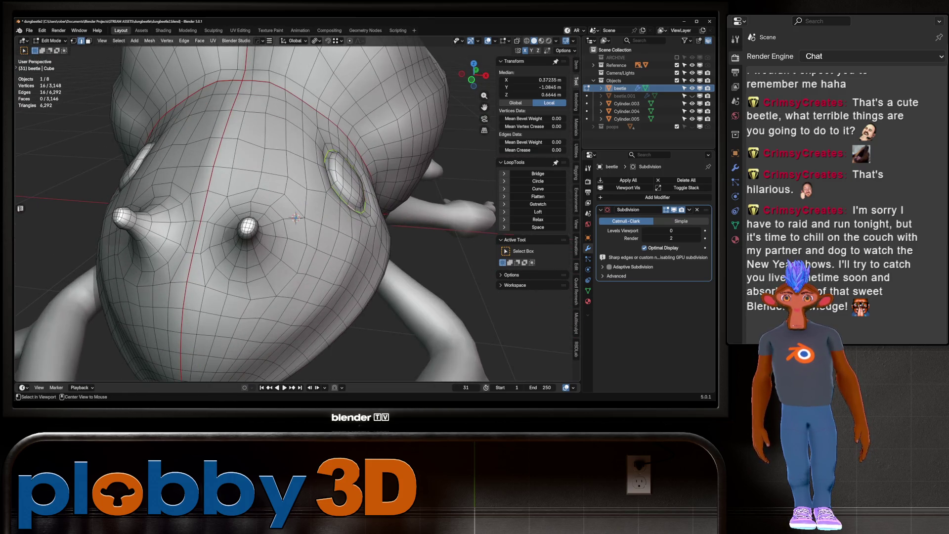
alt+click(295, 217)
right_click(296, 218)
Step: Start an edge path beside the eye bump, undoing and redoing the first picks
click(296, 217)
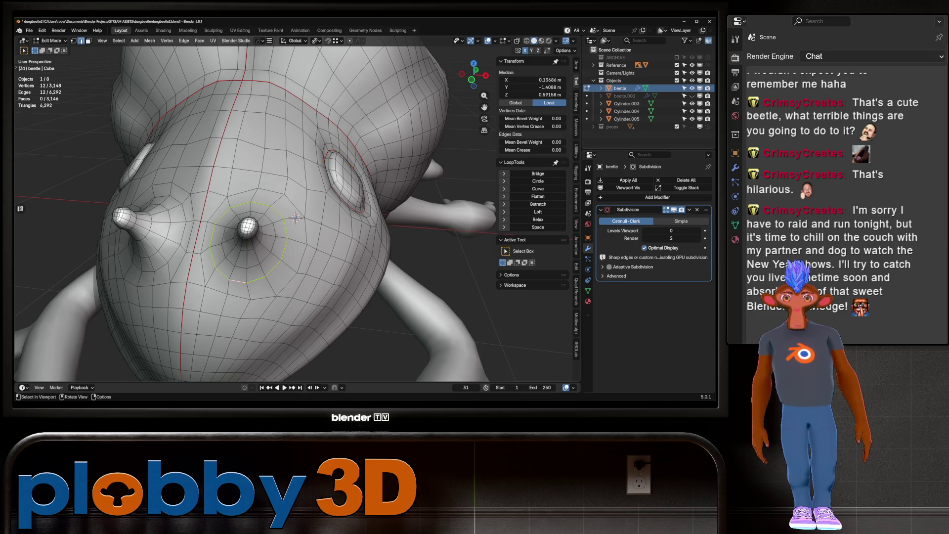
click(296, 218)
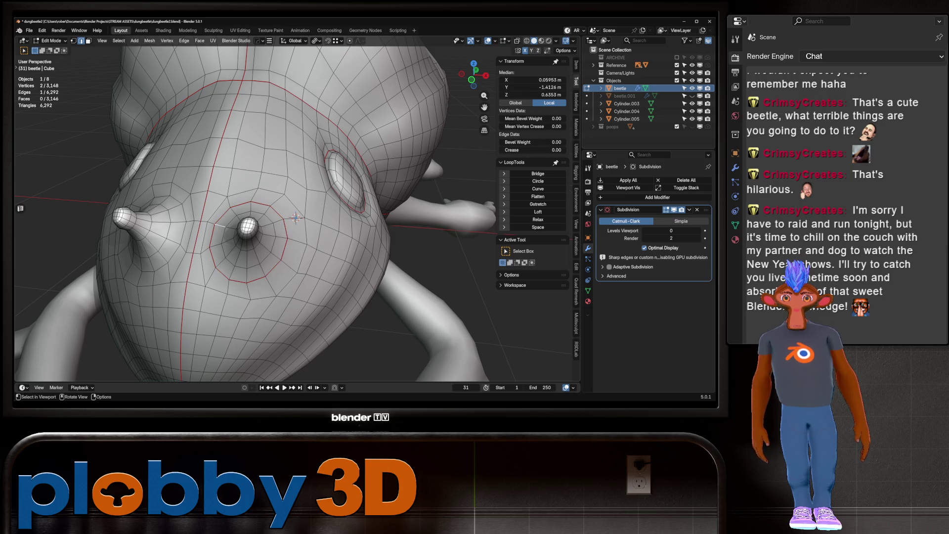
key(ctrl+z)
key(ctrl+shift+z)
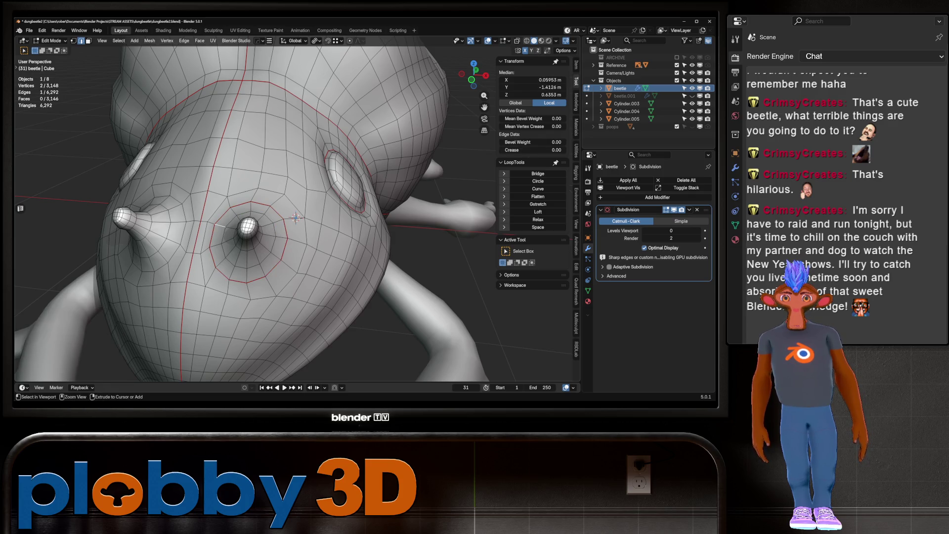
ctrl+click(231, 226)
key(ctrl+z)
key(ctrl+shift+z)
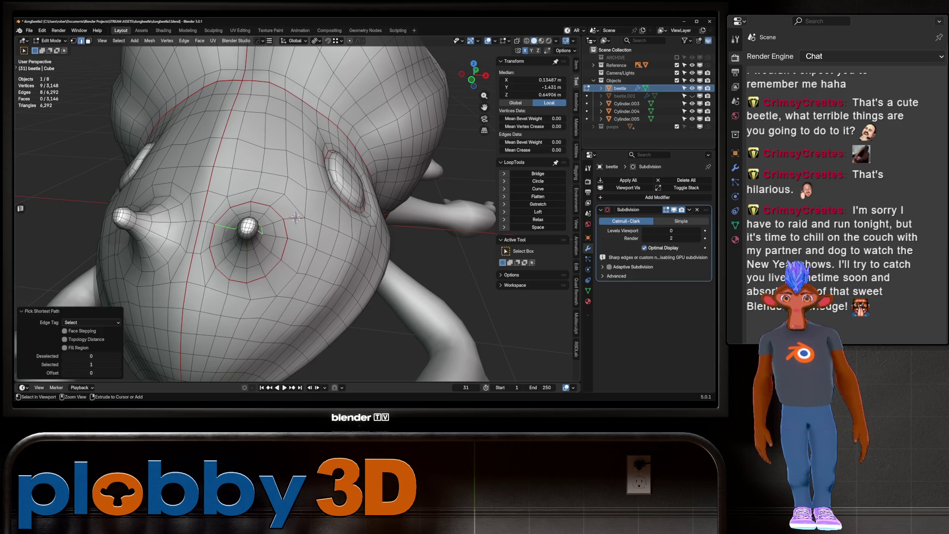
key(ctrl+z)
scroll(300, 217, up, 2)
scroll(307, 215, up, 2)
Step: Extend the edge path from the bump across the shell, mark it as a UV seam, and pick a shell edge
mouse_move(308, 215)
middle_down()
mouse_move(137, 272)
mouse_move(523, 321)
mouse_move(499, 313)
middle_up()
ctrl+click(136, 271)
ctrl+click(330, 261)
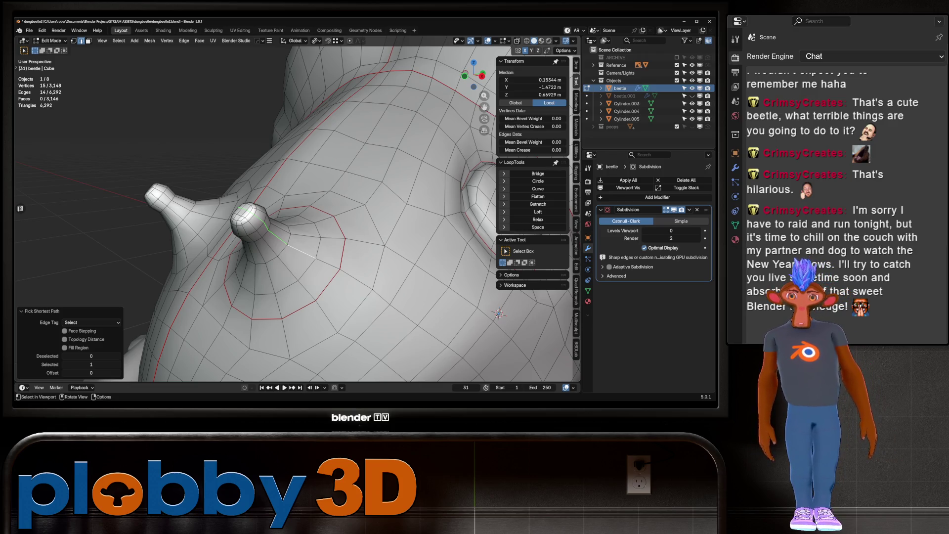
key(shift)
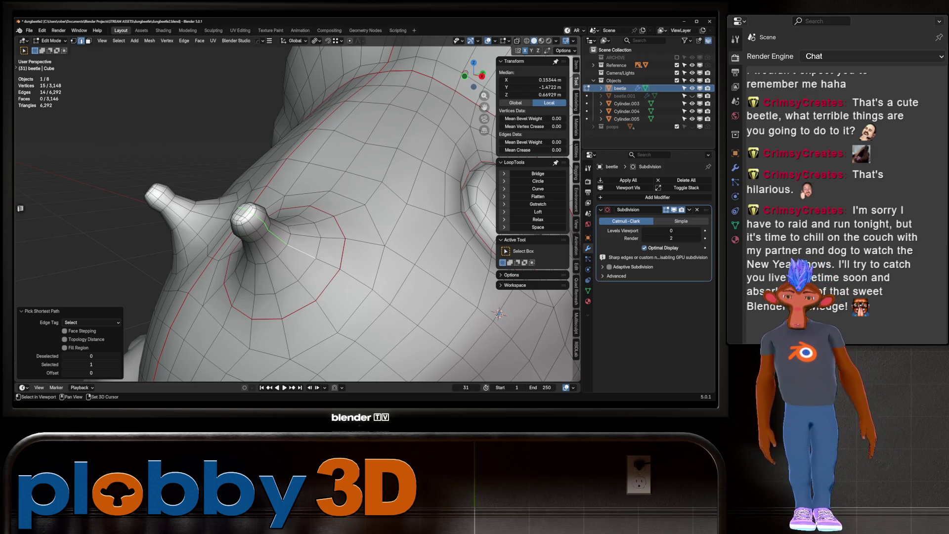
shift+click(318, 257)
key(u)
click(308, 254)
mouse_move(309, 255)
middle_down()
mouse_move(312, 222)
mouse_move(283, 174)
mouse_move(379, 282)
mouse_move(430, 236)
mouse_move(310, 180)
mouse_move(458, 341)
mouse_move(457, 265)
mouse_move(284, 225)
middle_up()
click(307, 237)
scroll(283, 175, up, 2)
scroll(284, 175, up, 2)
scroll(379, 282, up, 3)
scroll(311, 181, up, 2)
scroll(311, 182, up, 2)
scroll(311, 181, down, 2)
scroll(457, 264, down, 1)
scroll(458, 265, down, 3)
scroll(458, 265, down, 3)
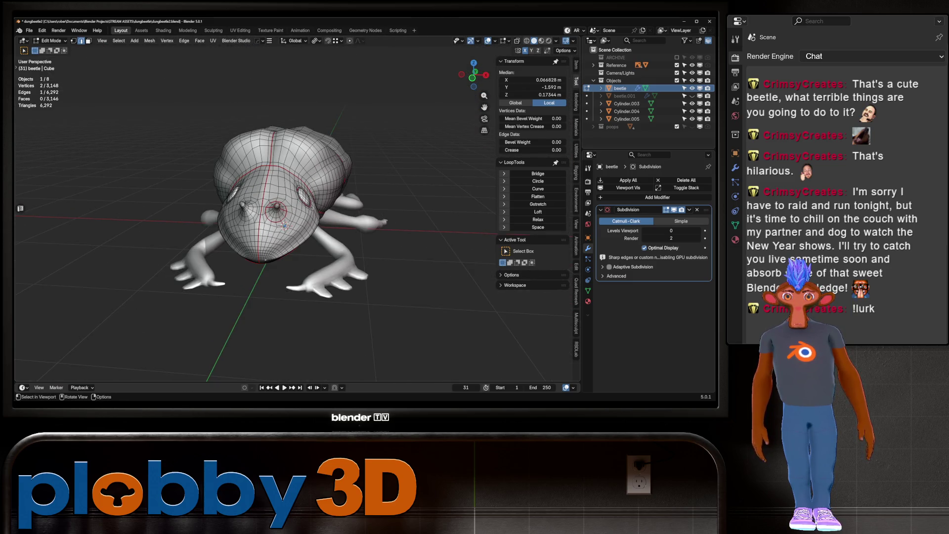
Step: Add a Hops mirror modifier across X to the shell and apply it, then resume mesh editing
key(Tab)
key(alt+x)
click(284, 226)
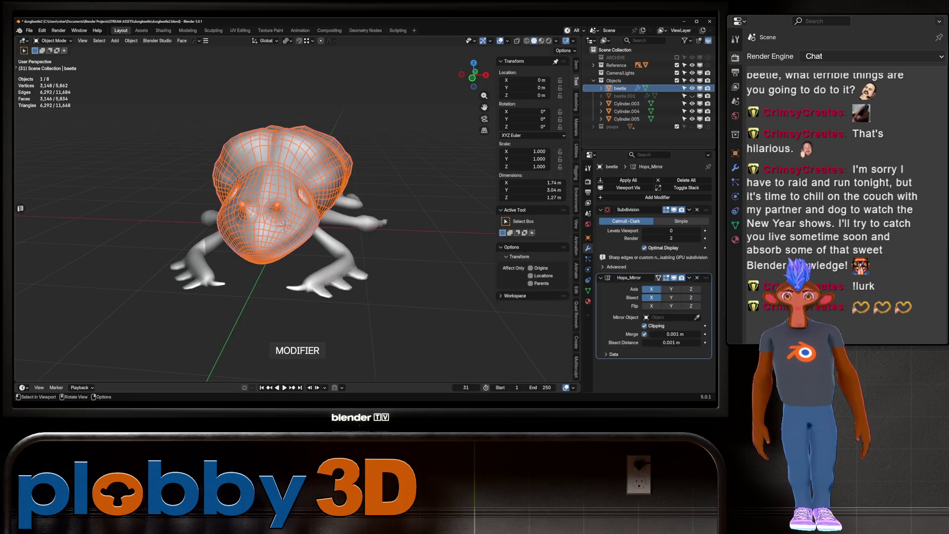
key(ctrl+a)
key(Tab)
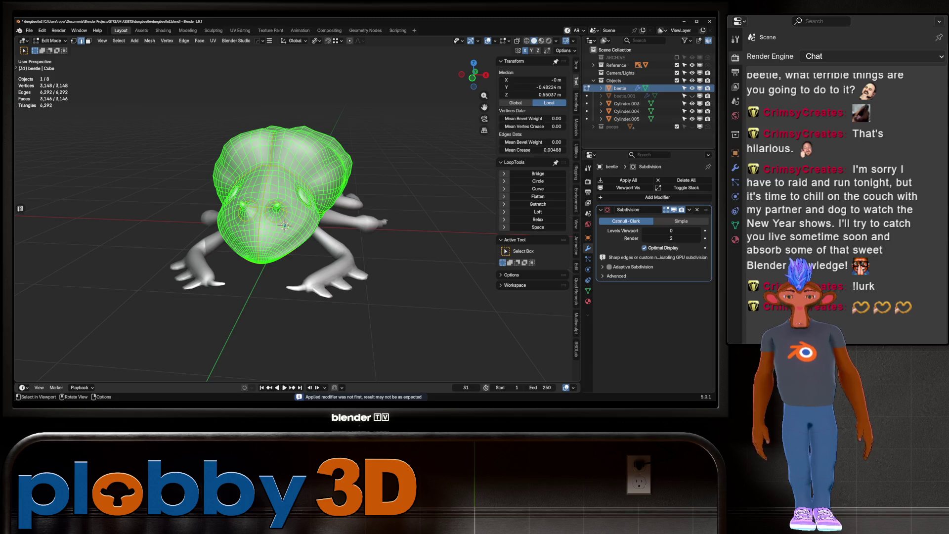
Step: View the beetle from the side and three-quarter front and move to the UV Editing workspace
middle_drag(333, 223, 111, 223)
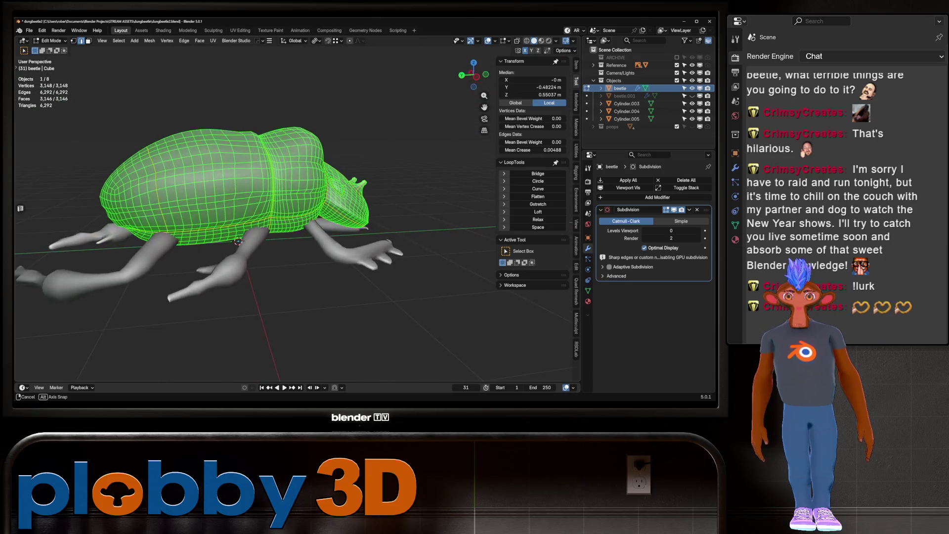
middle_drag(112, 222, 222, 222)
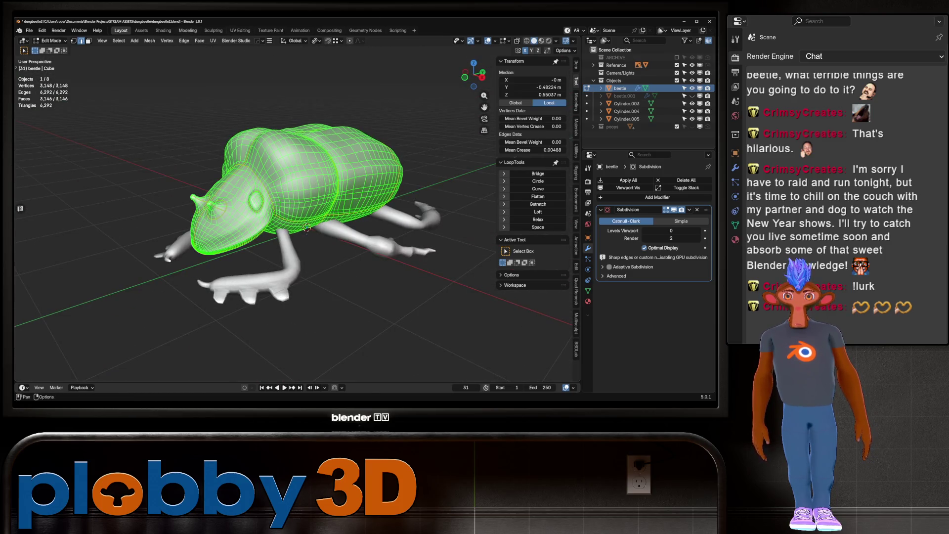
click(239, 30)
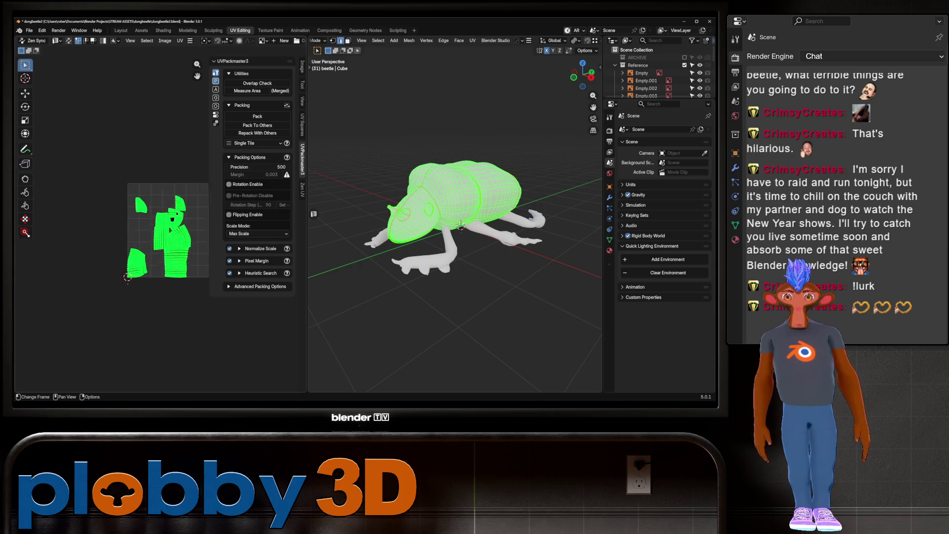
Step: Unwrap the shell along its seams and deselect the resulting UV islands
key(u)
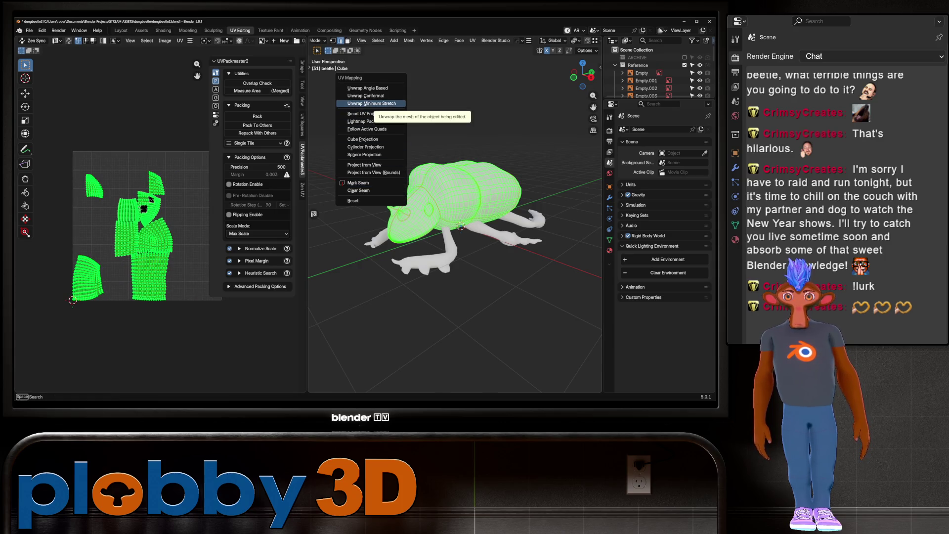
click(371, 104)
scroll(148, 222, up, 3)
key(alt+a)
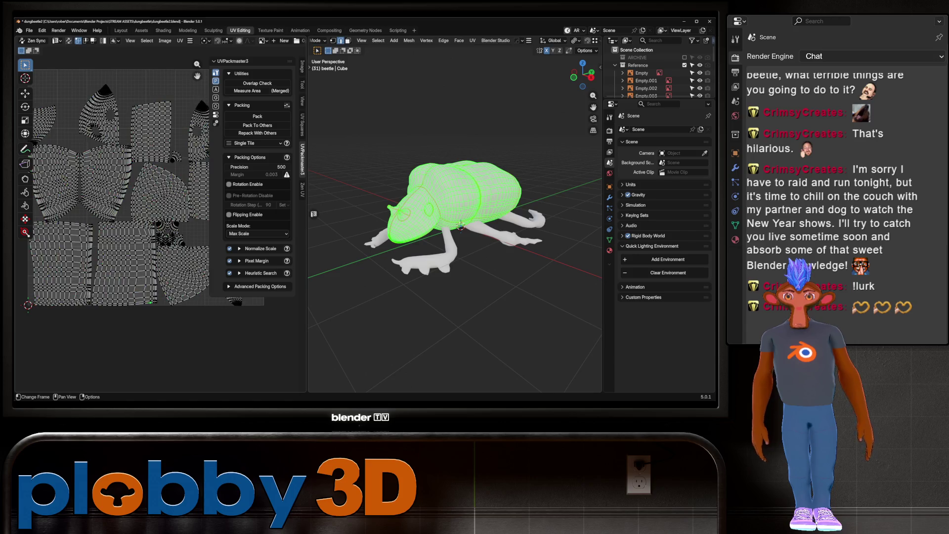
scroll(149, 223, up, 4)
scroll(149, 223, down, 2)
scroll(149, 222, down, 1)
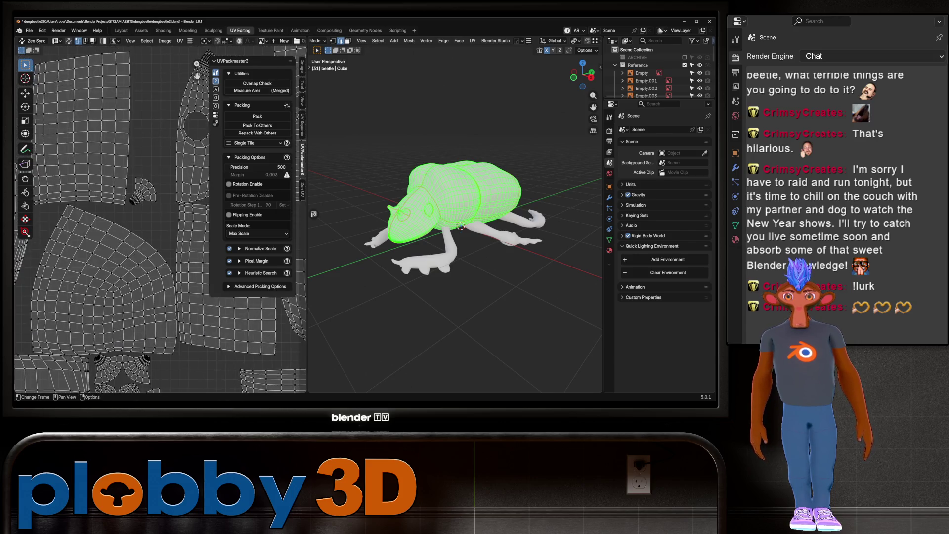
scroll(149, 223, down, 2)
scroll(148, 222, down, 1)
scroll(111, 230, up, 2)
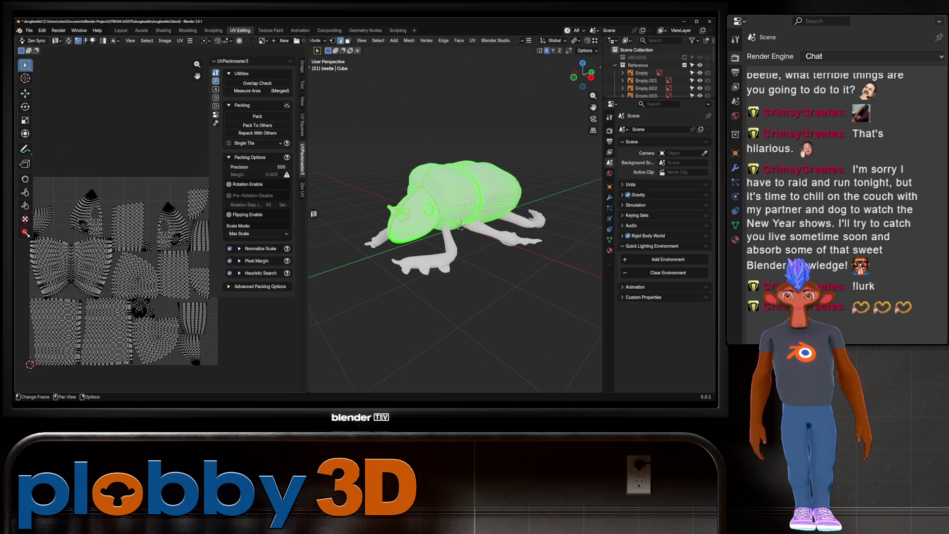
Step: Select all beetle parts and edit them together to inspect their UVs, then return to object mode
key(Tab)
key(a)
key(Tab)
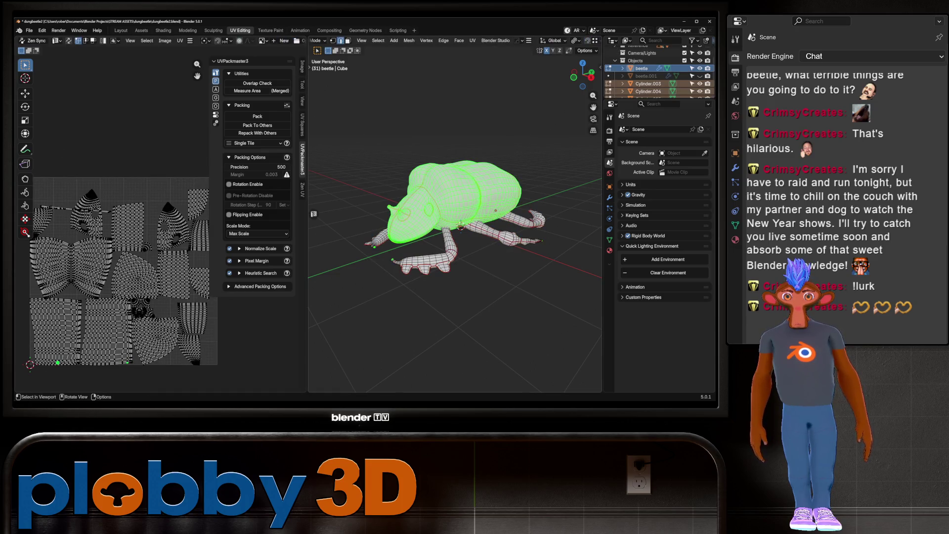
scroll(455, 215, up, 4)
scroll(455, 215, up, 2)
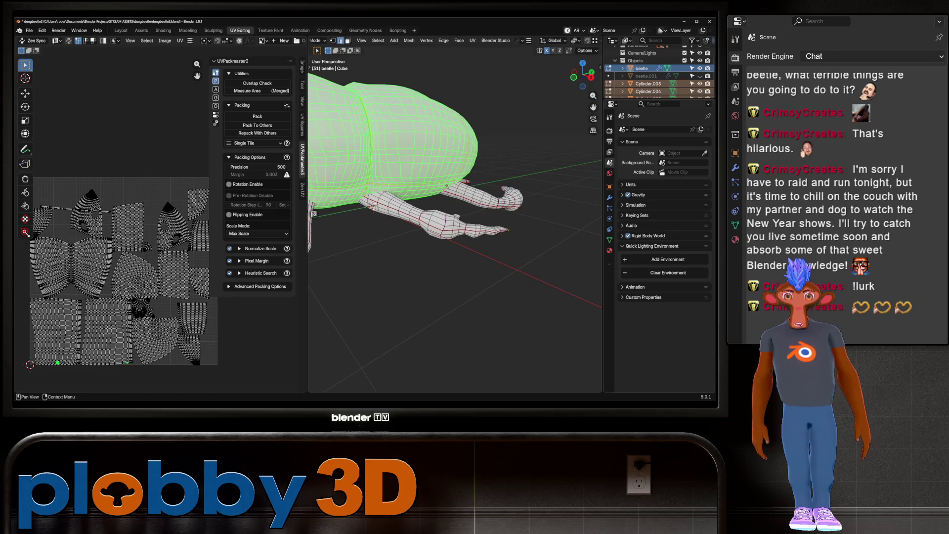
middle_drag(455, 215, 475, 201)
middle_drag(362, 164, 385, 149)
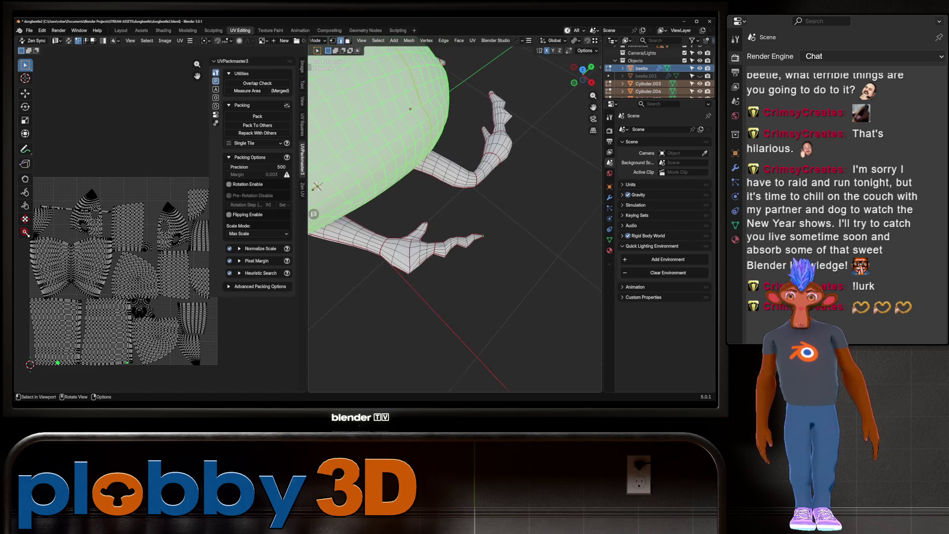
scroll(386, 149, up, 3)
scroll(313, 214, down, 3)
scroll(313, 213, up, 3)
mouse_move(313, 214)
middle_down()
mouse_move(318, 228)
mouse_move(348, 215)
mouse_move(326, 222)
mouse_move(314, 213)
middle_up()
scroll(349, 215, up, 3)
scroll(313, 214, down, 3)
scroll(313, 213, down, 3)
key(Tab)
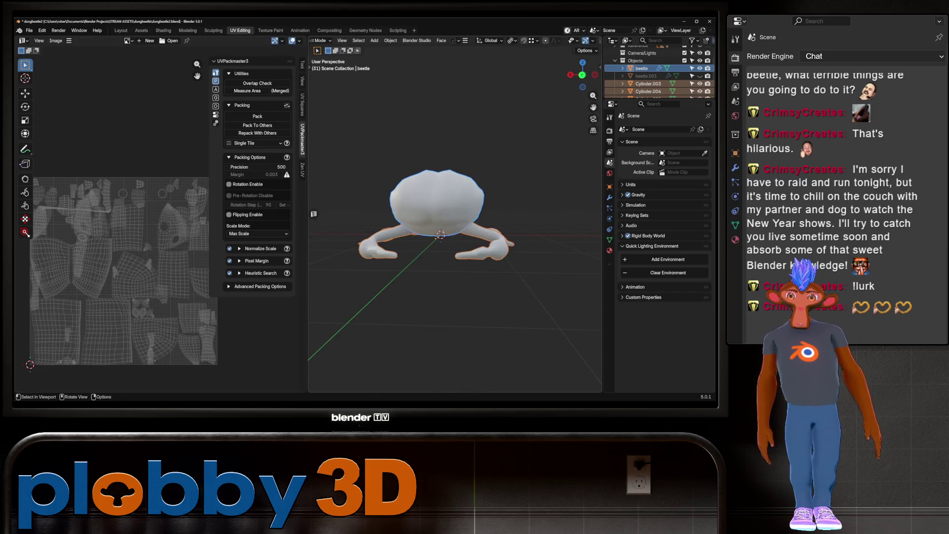
Step: Select every beetle object and all of their mesh geometry in edit mode
click(445, 237)
middle_drag(445, 236, 465, 239)
key(a)
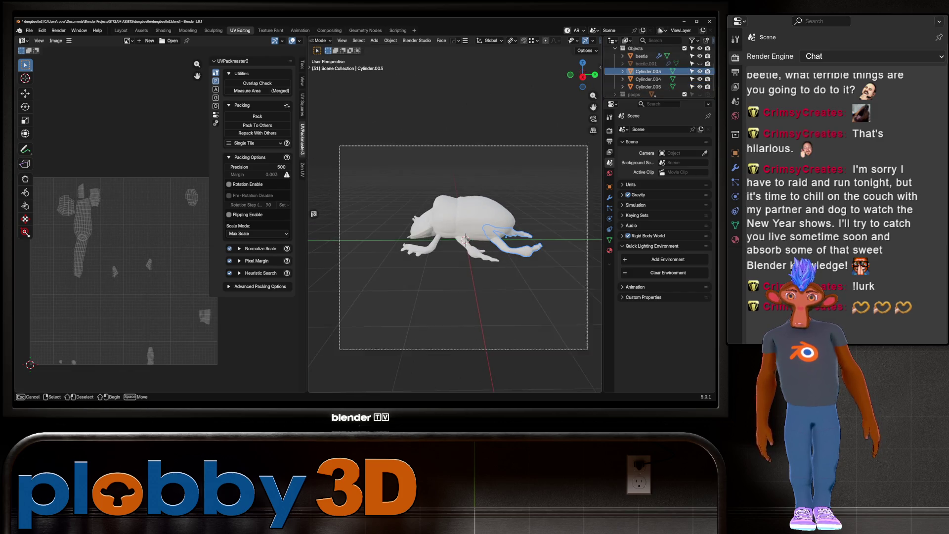
key(Tab)
key(a)
Step: Run Make Planar Faces from Quick Favorites on the geometry, then go back to the Layout workspace in object mode
key(q)
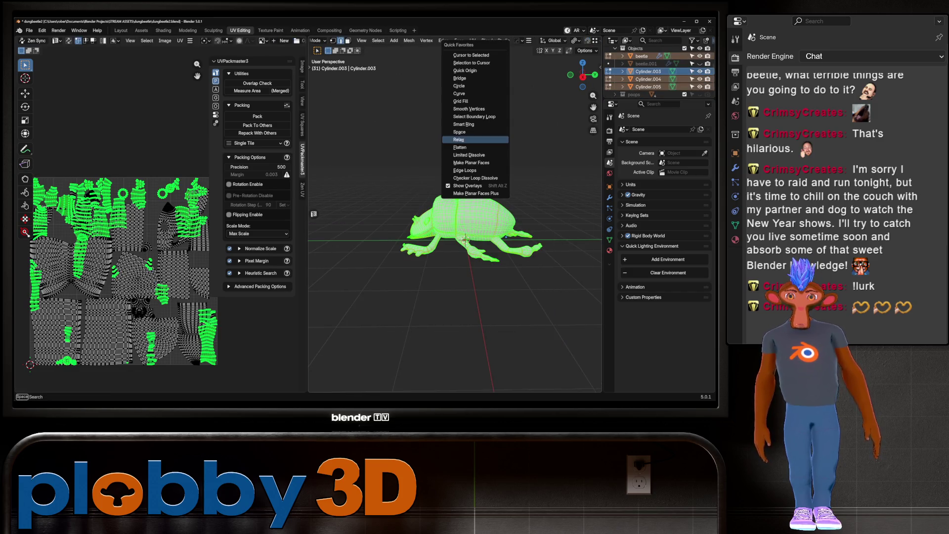
click(476, 192)
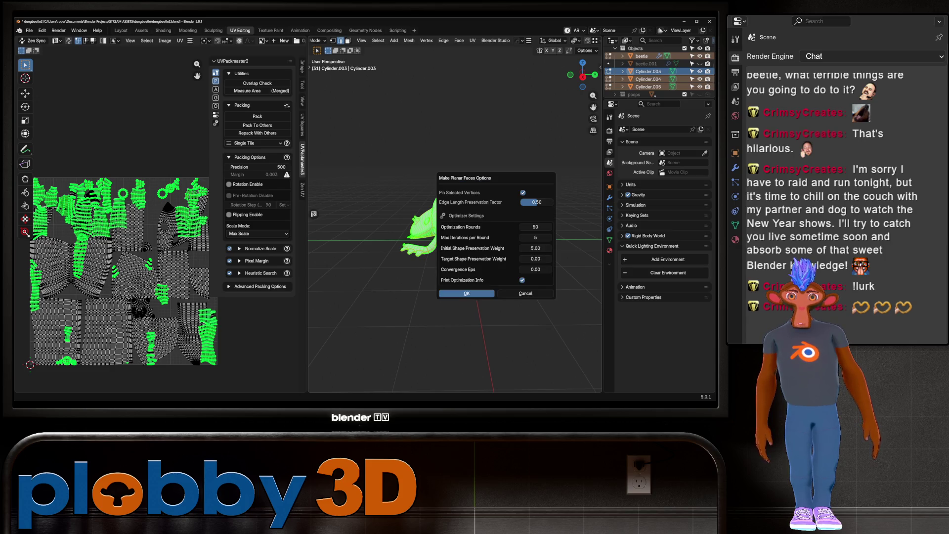
click(498, 291)
key(q)
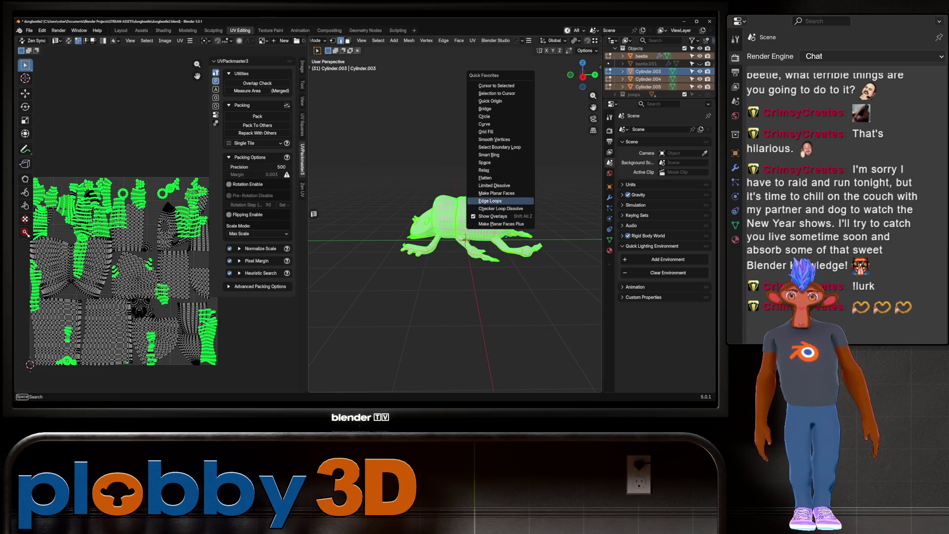
click(497, 193)
key(Tab)
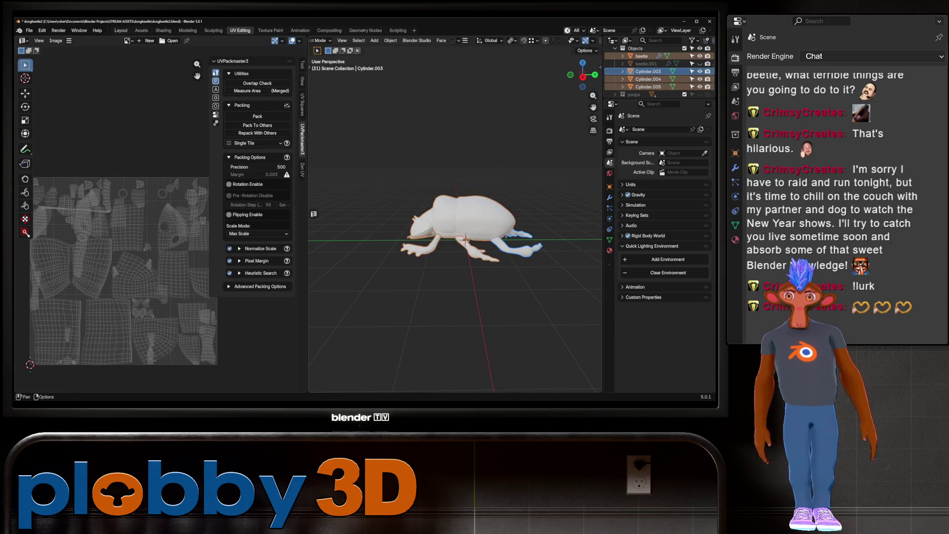
click(120, 30)
middle_drag(245, 223, 267, 185)
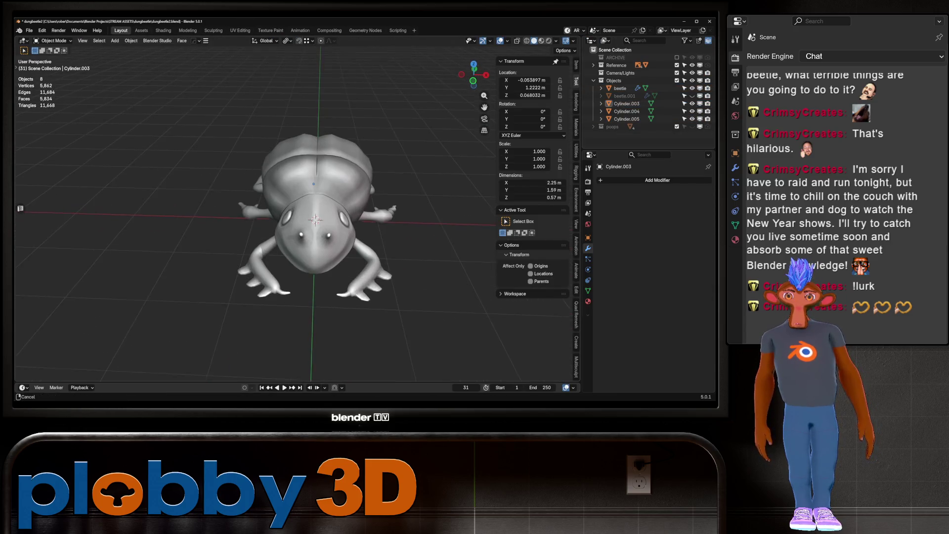
Step: Box-select all beetle parts, apply Rotation & Scale, and head to the UV Editing workspace
drag(192, 114, 434, 353)
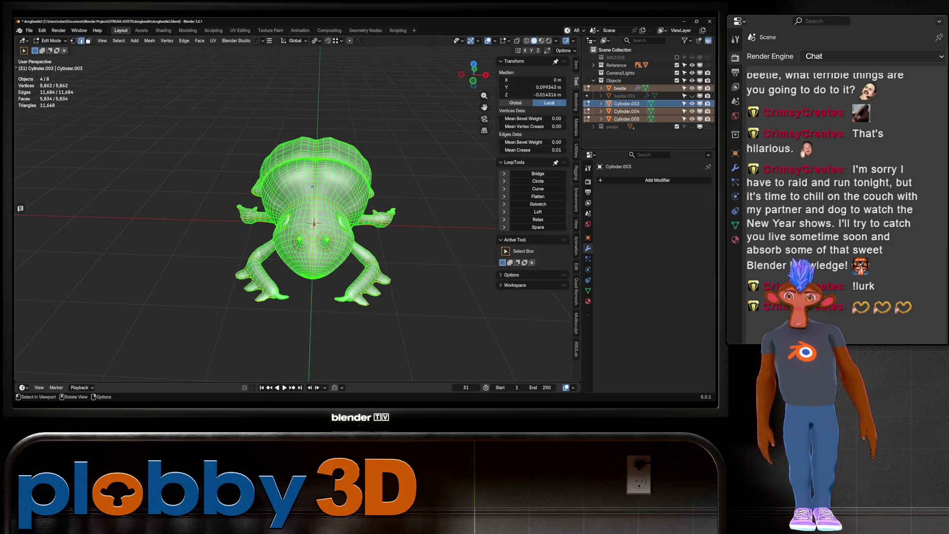
key(Tab)
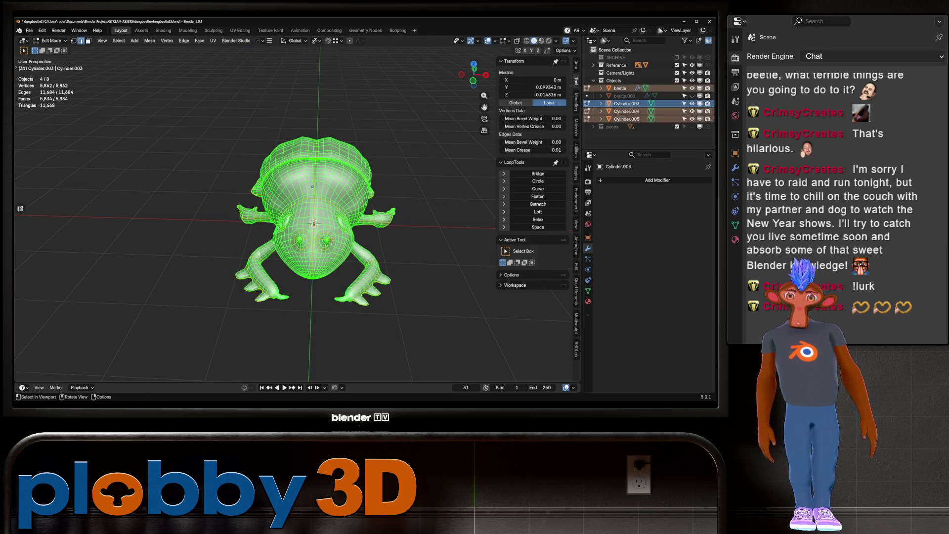
key(Tab)
key(ctrl+a)
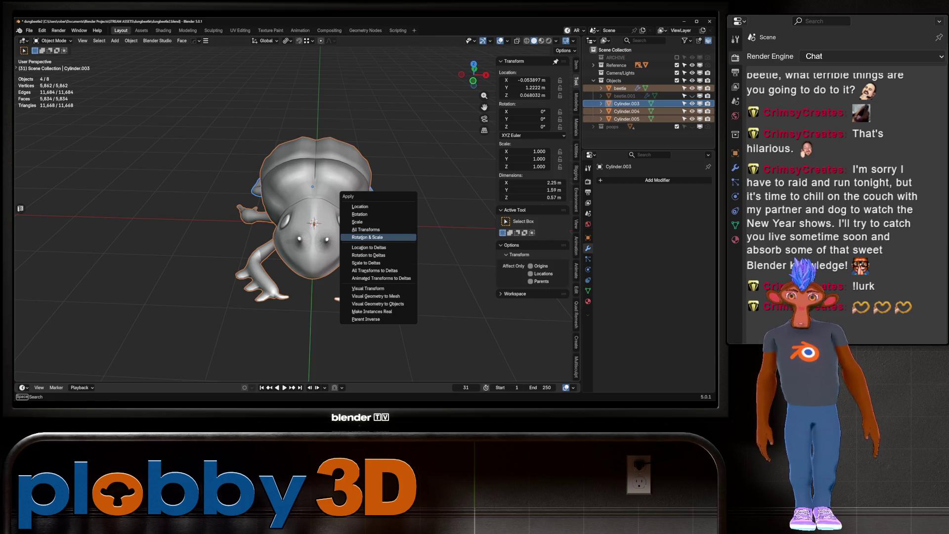
click(367, 236)
click(239, 31)
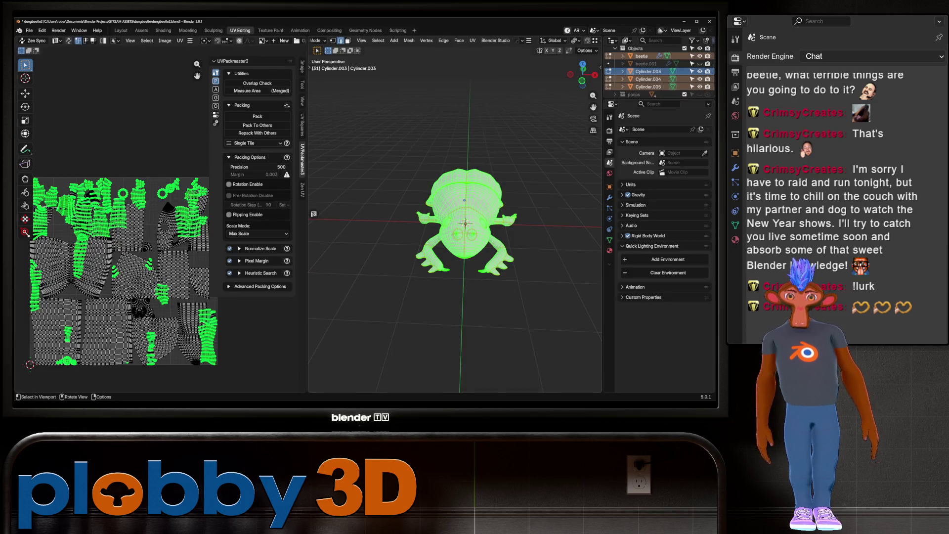
Step: Unwrap with Minimum Stretch, pack all UV islands with UVPackmaster, stop the search and return to object mode
key(u)
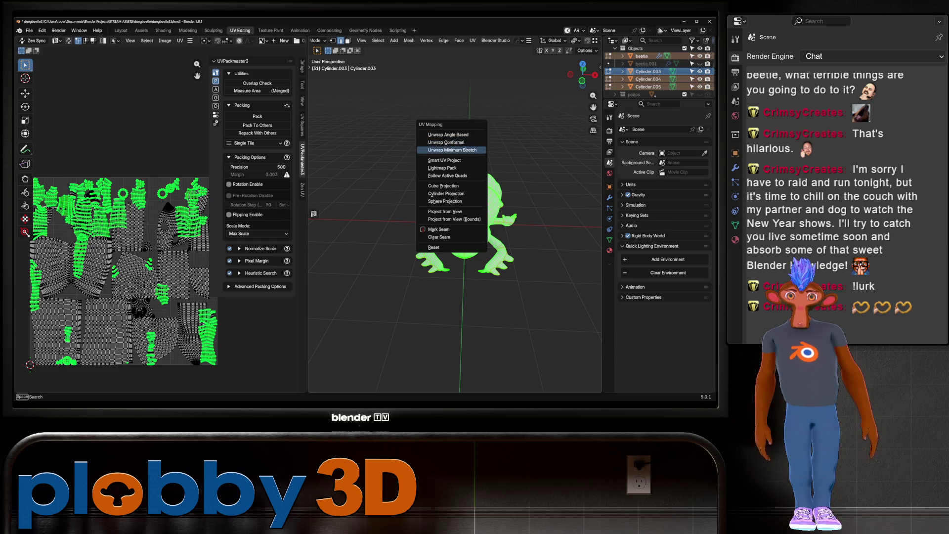
click(449, 150)
key(a)
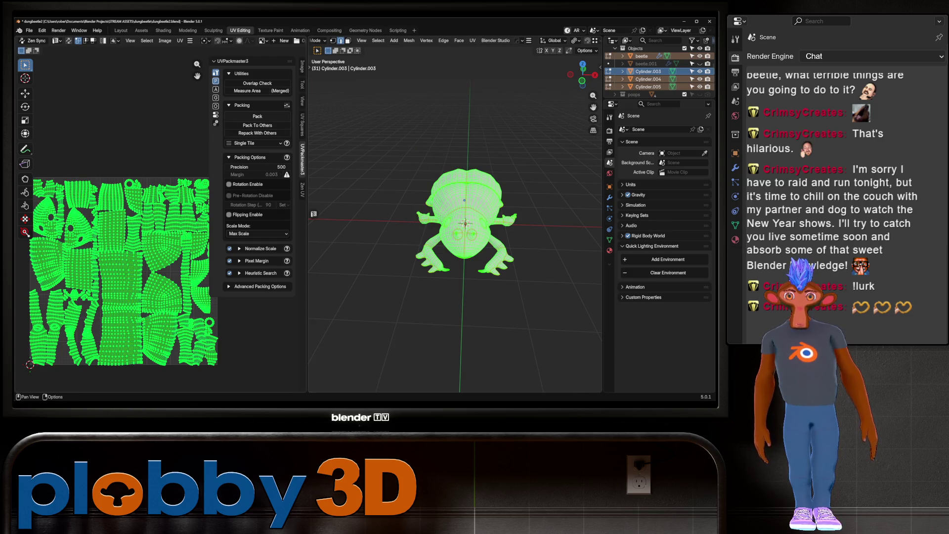
click(258, 116)
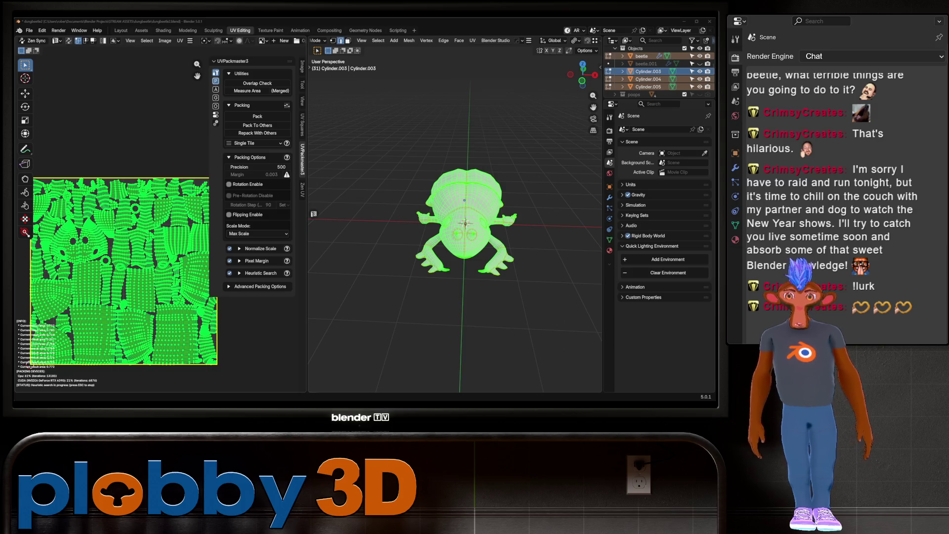
key(Escape)
key(Tab)
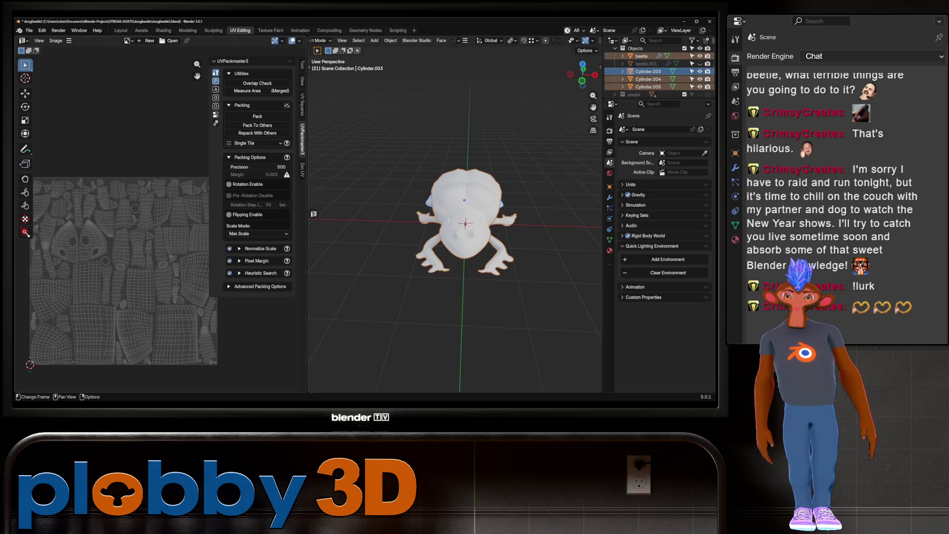
Step: Return to the Layout workspace, orbit to a side view of the beetle and deselect everything
click(121, 30)
mouse_move(260, 185)
middle_down()
mouse_move(319, 192)
mouse_move(349, 238)
mouse_move(357, 164)
mouse_move(385, 207)
middle_up()
key(alt+a)
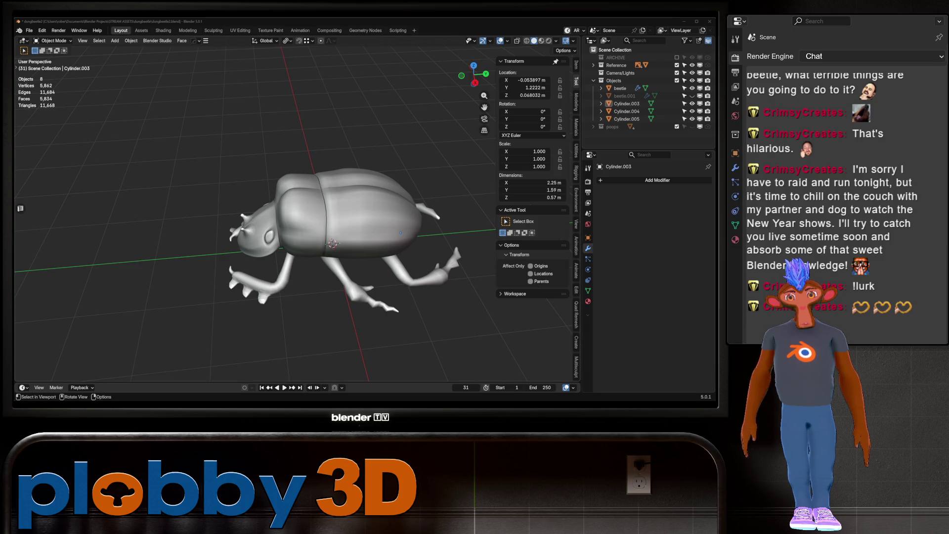
Step: Select the beetle and move to the Shading workspace with a side view of the model
click(341, 211)
middle_drag(341, 212, 296, 215)
middle_drag(325, 252, 304, 257)
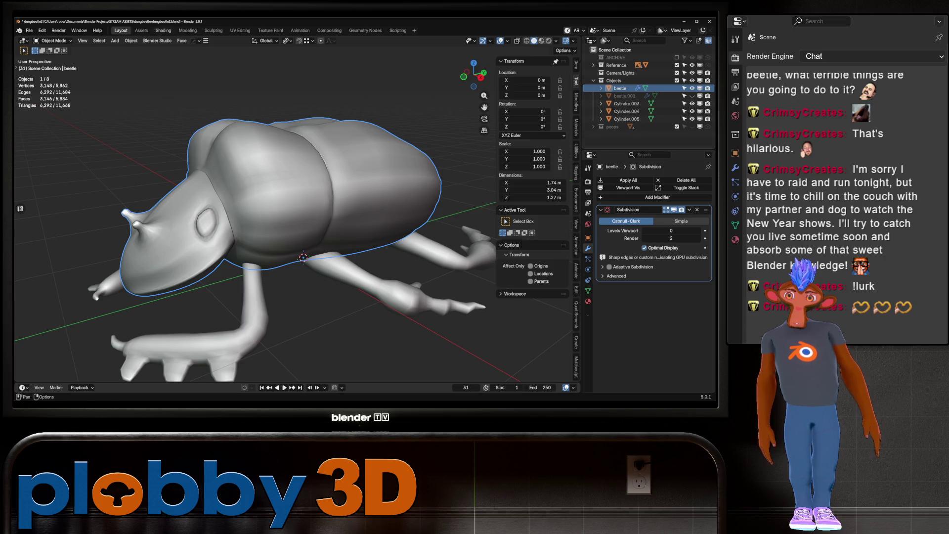
click(163, 31)
middle_drag(312, 170, 281, 179)
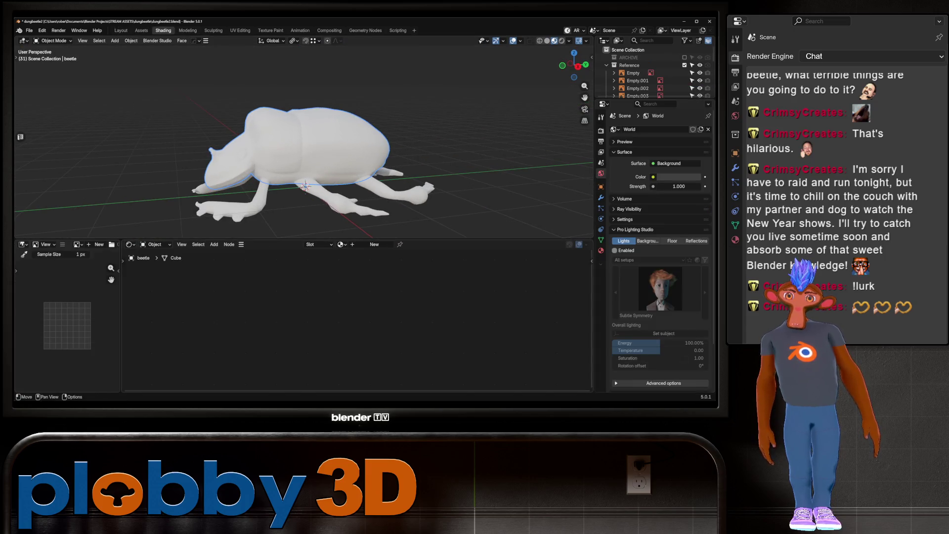
Step: Load Morphology-1-green.jpg into the image editor and widen that area to show the reference
click(46, 246)
click(63, 244)
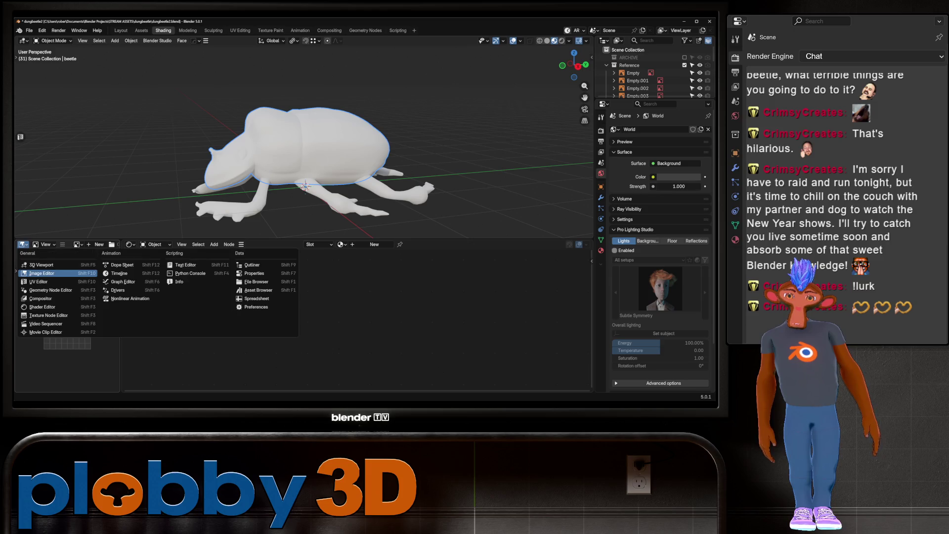
click(63, 244)
click(77, 244)
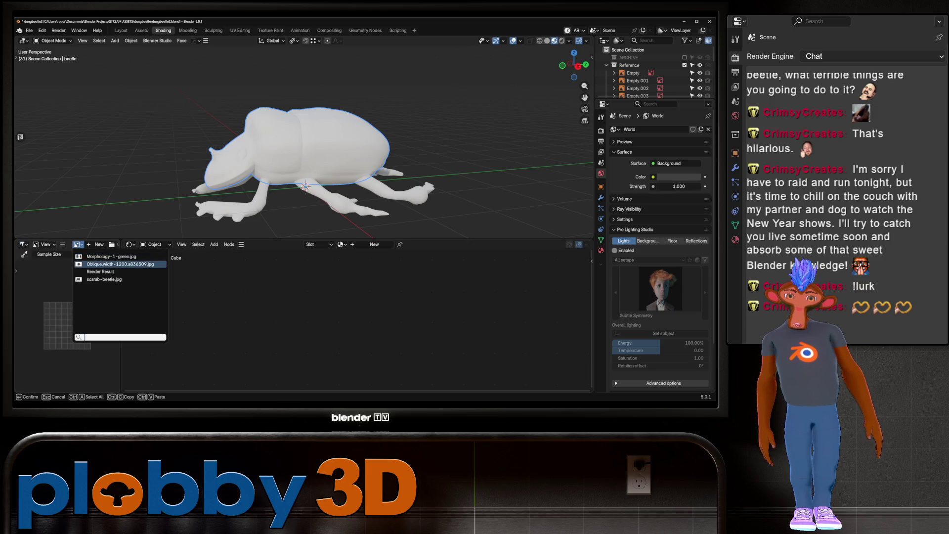
click(112, 256)
scroll(80, 326, down, 2)
scroll(80, 327, up, 3)
scroll(81, 326, down, 3)
scroll(81, 326, up, 1)
scroll(80, 326, up, 2)
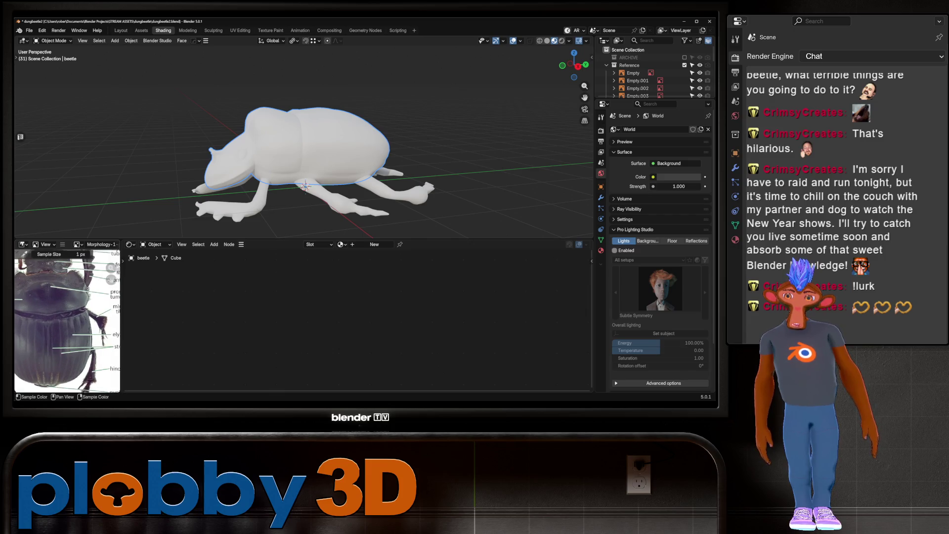
scroll(81, 326, up, 1)
drag(121, 319, 242, 319)
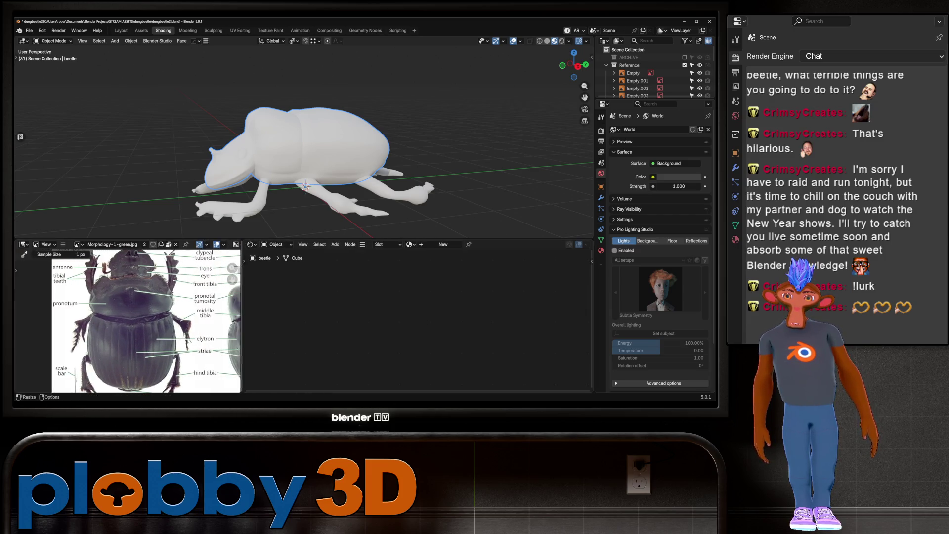
scroll(119, 308, down, 3)
scroll(119, 308, up, 1)
scroll(119, 307, up, 2)
scroll(119, 307, down, 1)
middle_drag(119, 308, 120, 309)
Step: Browse the oblique photo and scarab-beetle.jpg, settle on Morphology-1-green.jpg, and create a new material for the beetle
click(78, 245)
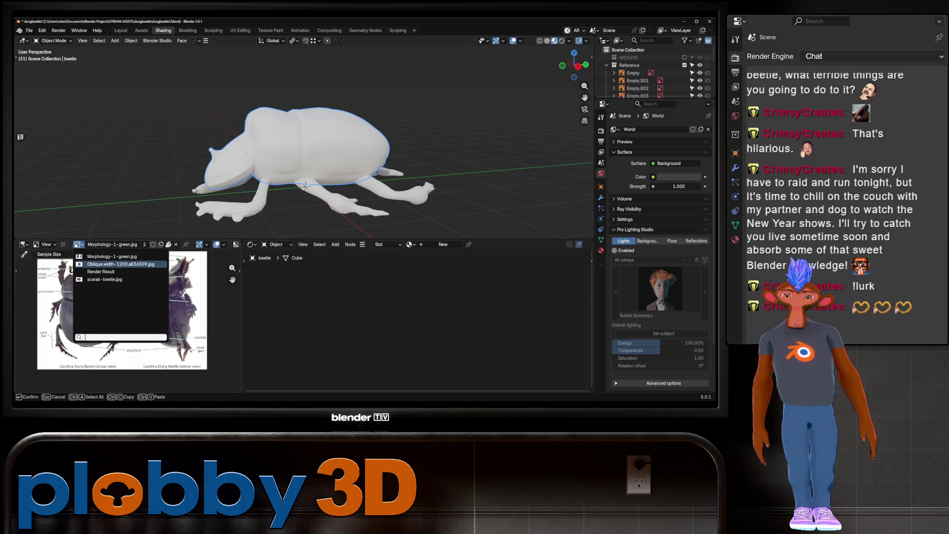
click(112, 264)
click(78, 244)
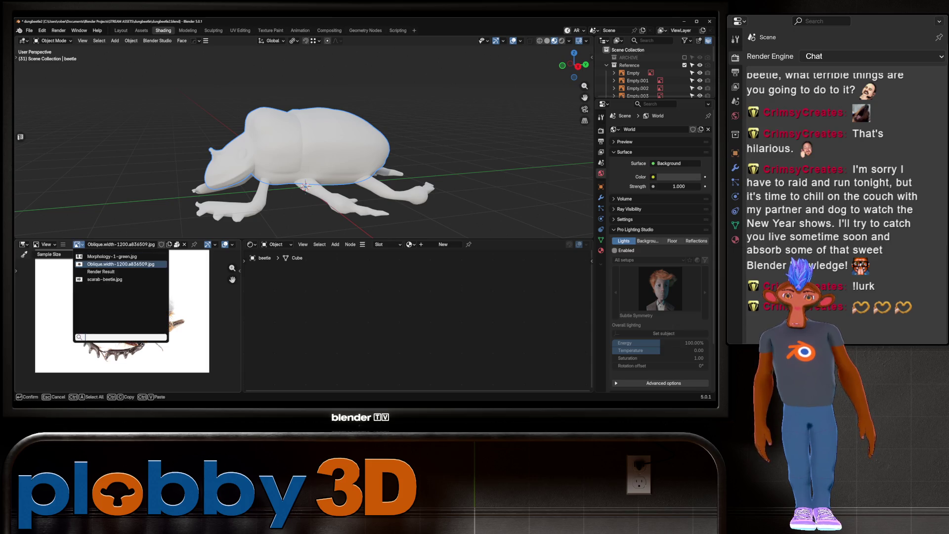
click(112, 273)
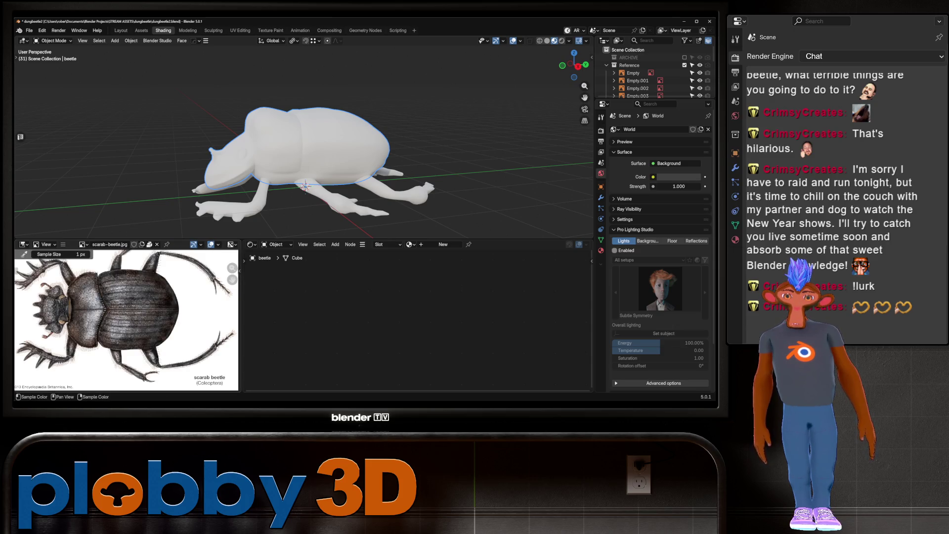
click(83, 244)
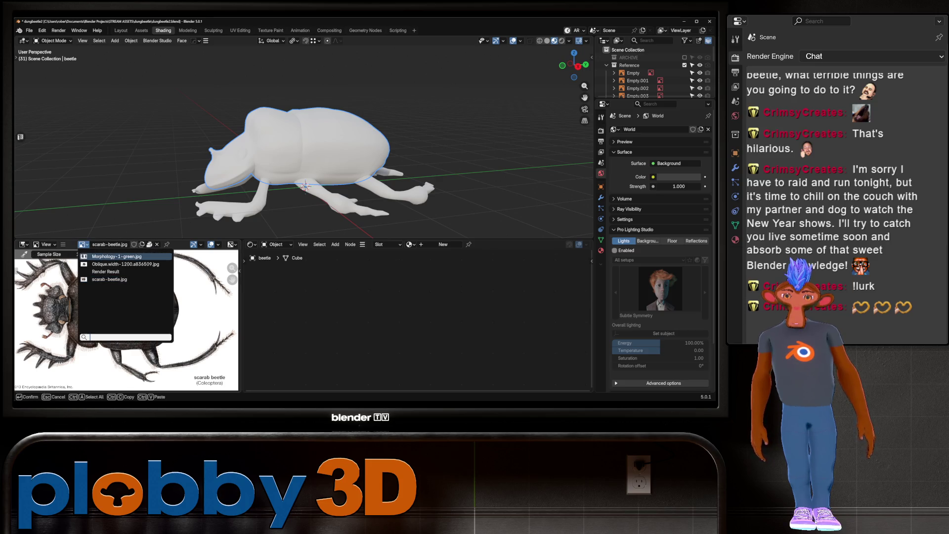
click(116, 256)
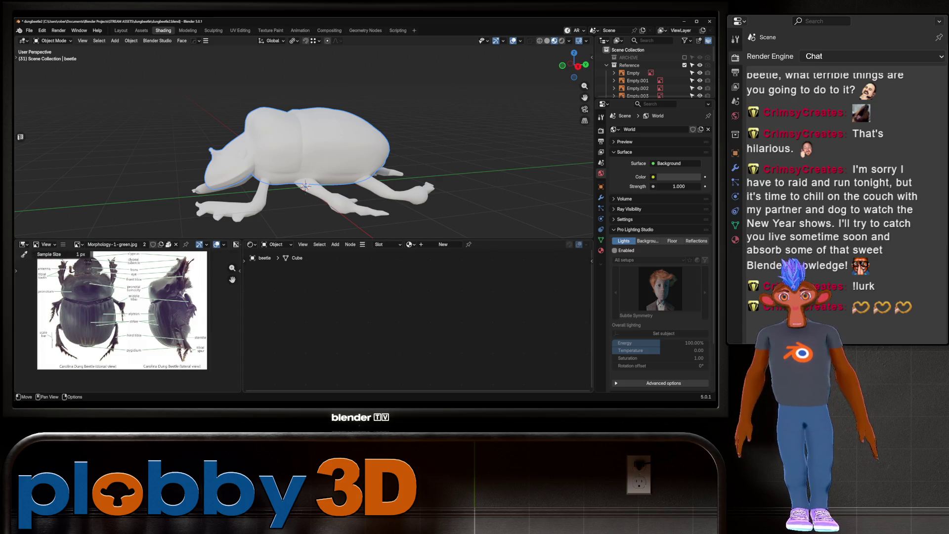
click(442, 244)
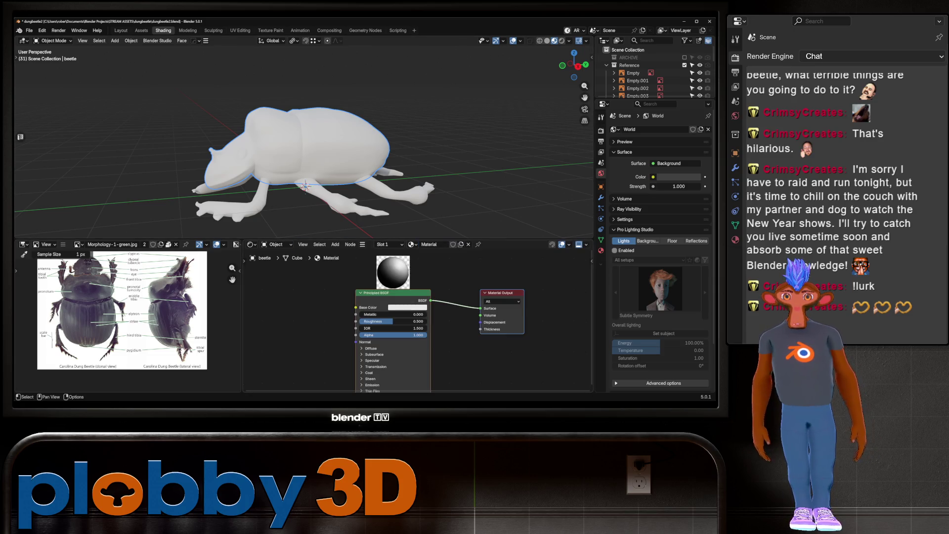
scroll(304, 148, up, 3)
Step: Add a Mix colour node and place it left of the Principled BSDF
mouse_move(304, 148)
middle_down()
mouse_move(260, 148)
mouse_move(334, 155)
middle_up()
scroll(260, 148, down, 4)
scroll(298, 149, up, 3)
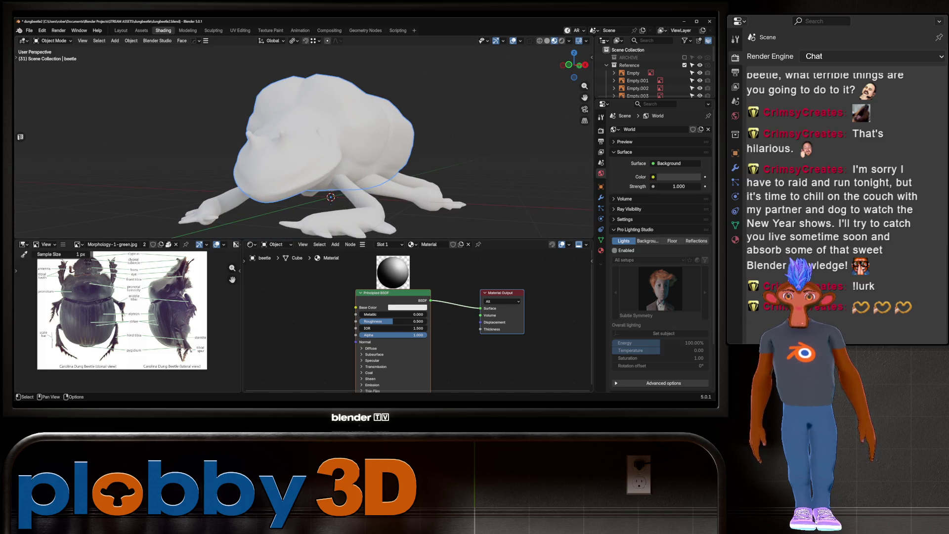
scroll(433, 327, down, 2)
scroll(372, 311, up, 1)
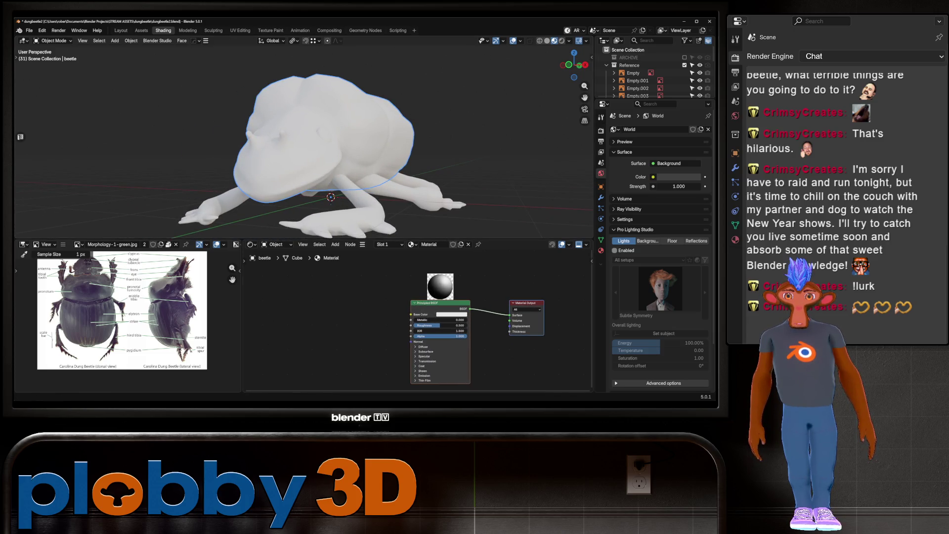
scroll(98, 275, up, 3)
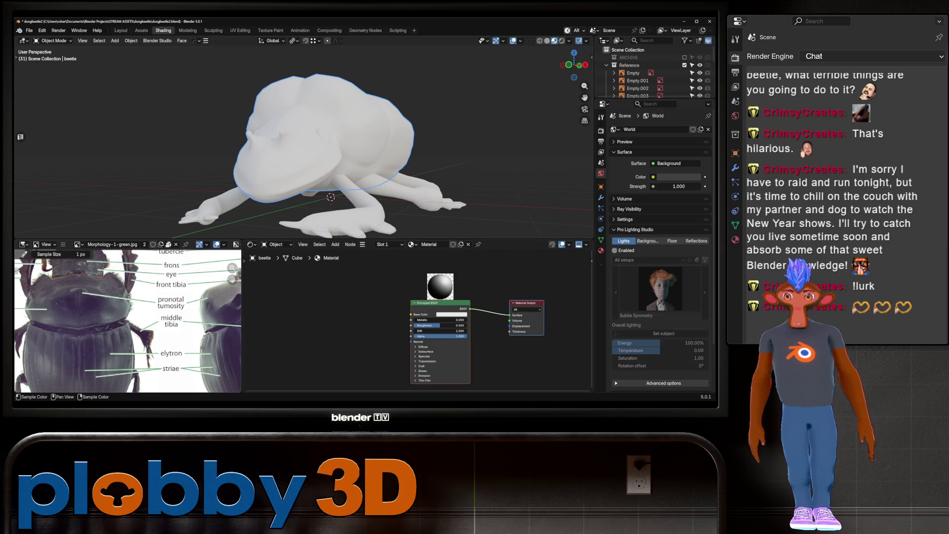
scroll(127, 321, up, 5)
middle_drag(112, 297, 136, 354)
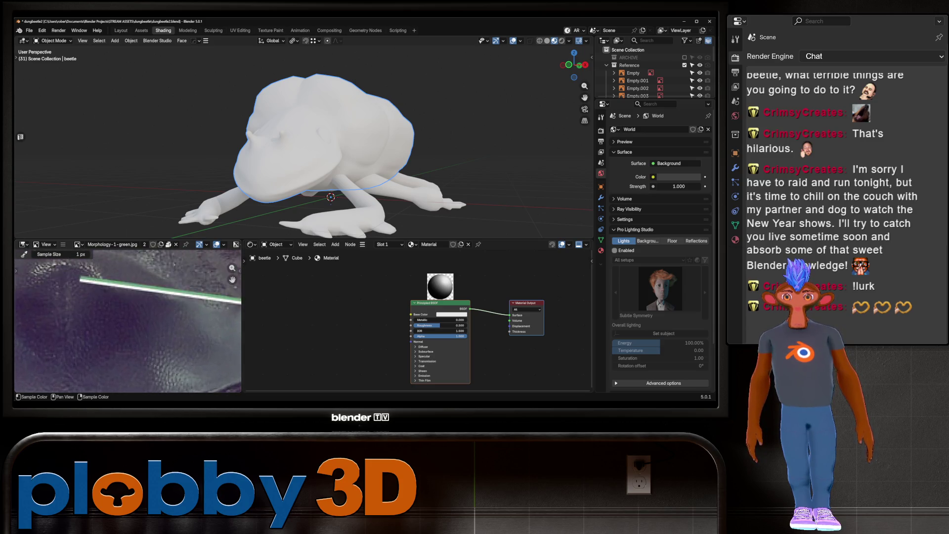
scroll(136, 354, up, 2)
middle_drag(326, 309, 355, 302)
key(shift+a)
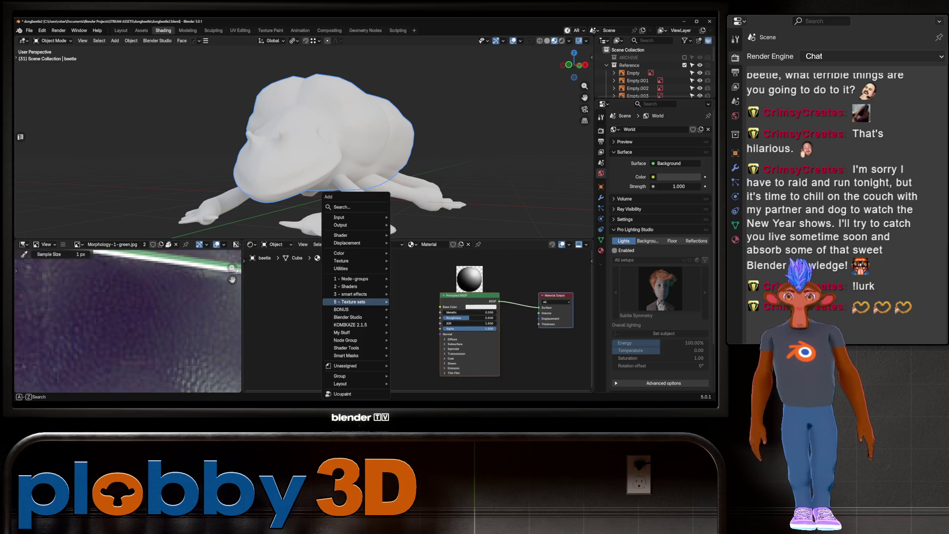
text(mix)
key(Return)
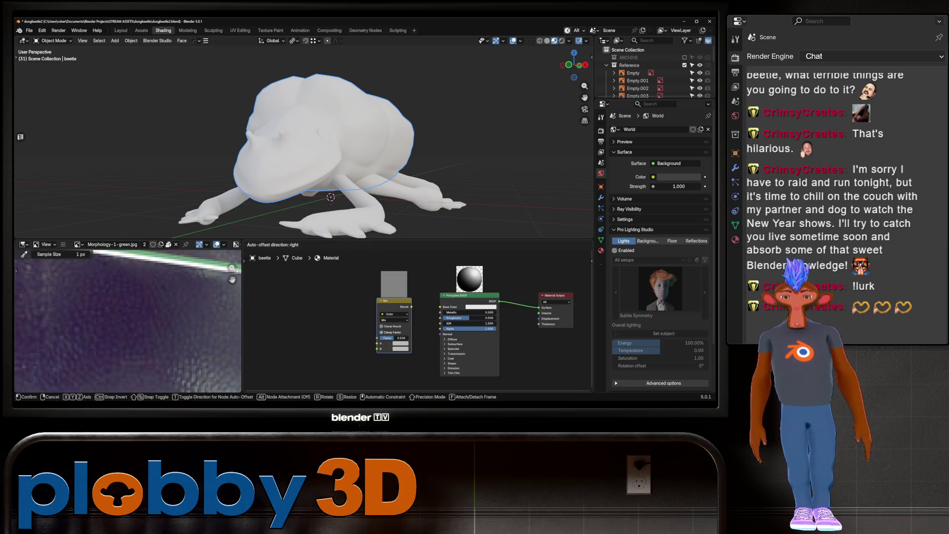
click(232, 279)
Step: Sample dark purple from the reference photo for the Mix node's A and B colours
key(e)
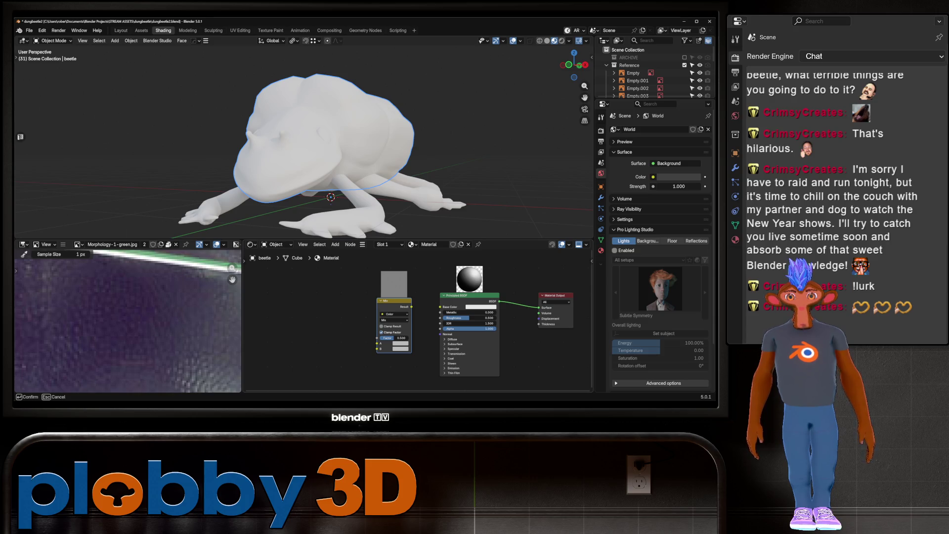
click(233, 279)
click(397, 344)
click(438, 269)
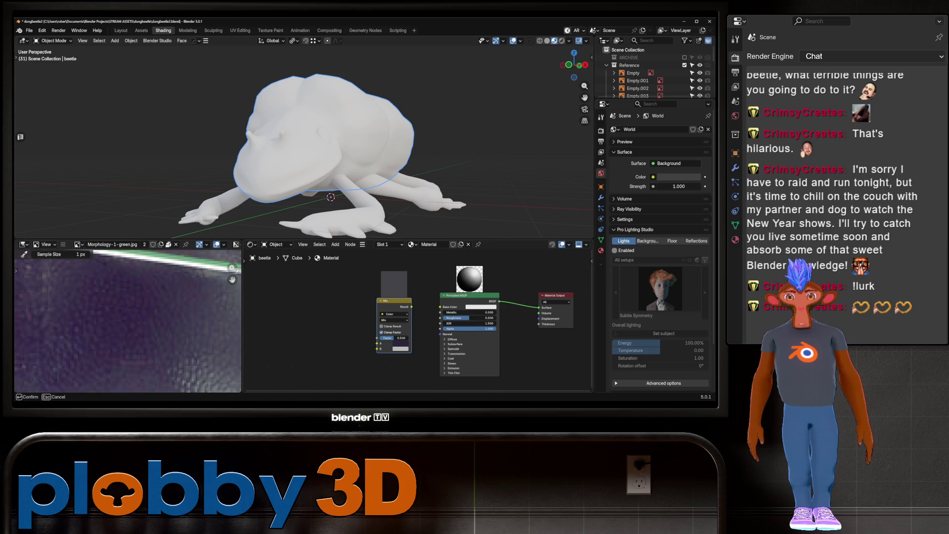
click(232, 279)
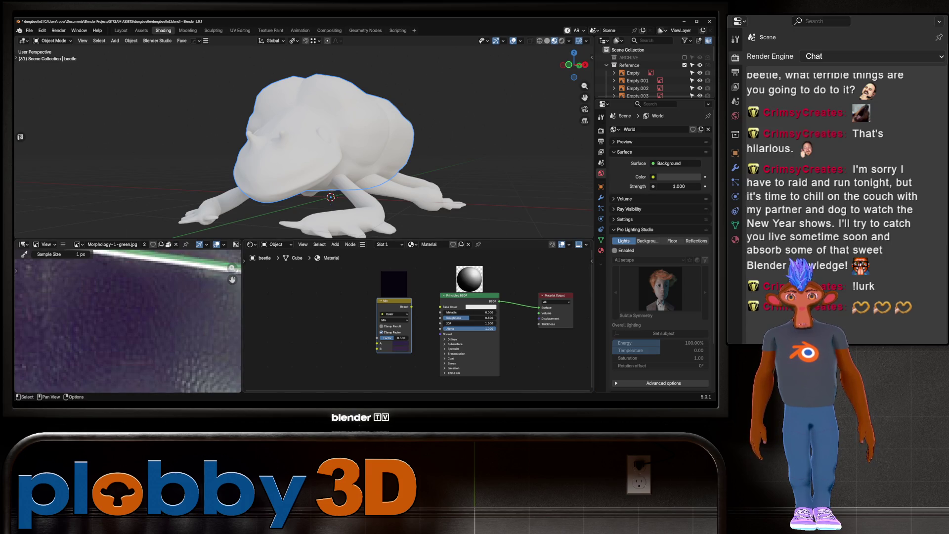
scroll(118, 319, down, 2)
scroll(15, 346, down, 2)
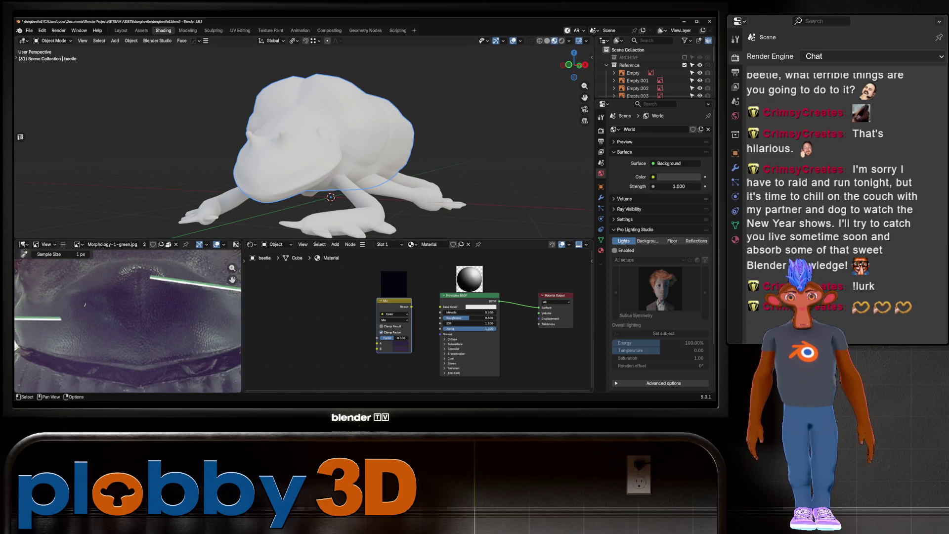
middle_drag(415, 333, 473, 347)
scroll(96, 312, down, 2)
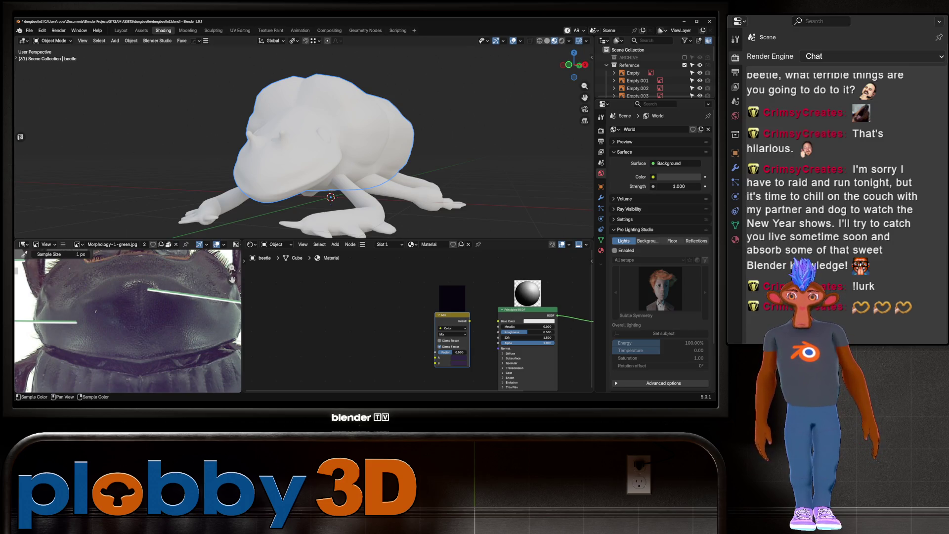
key(shift+a)
text(voron)
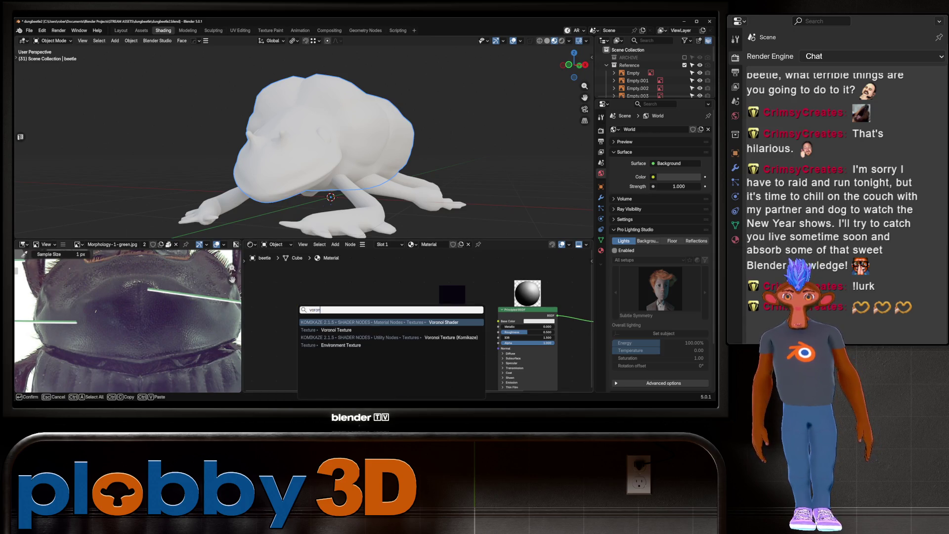
Step: Add Voronoi Texture and Noise Texture nodes and arrange them beside the Mix node
key(Down)
key(Return)
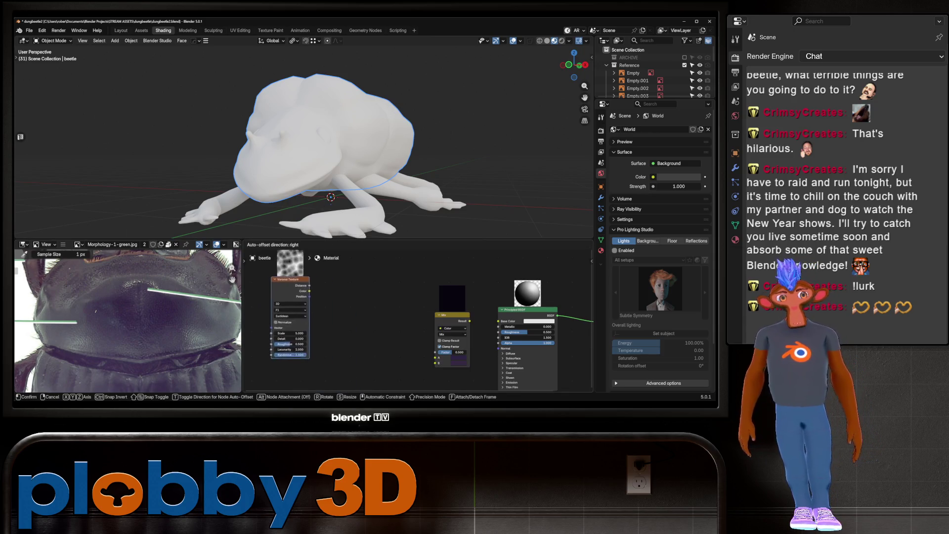
key(Return)
key(shift+a)
text(noise)
key(Return)
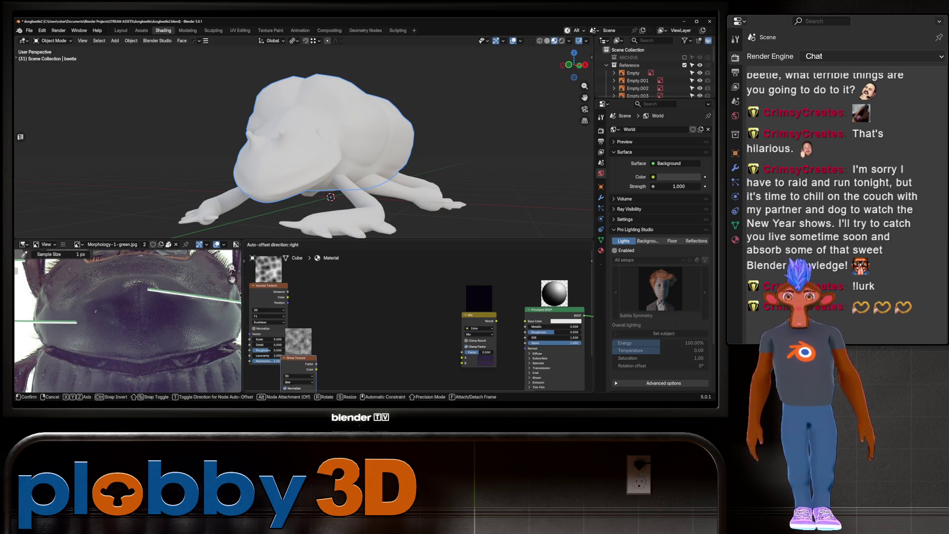
click(310, 371)
scroll(317, 282, down, 3)
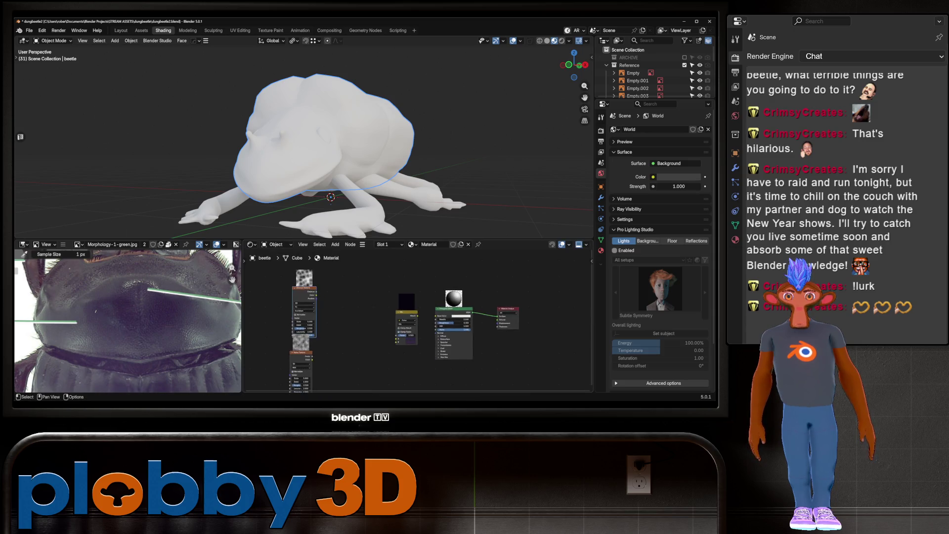
drag(316, 324, 320, 360)
mouse_move(319, 280)
mouse_down()
mouse_move(305, 286)
mouse_move(386, 294)
mouse_up()
scroll(304, 290, up, 3)
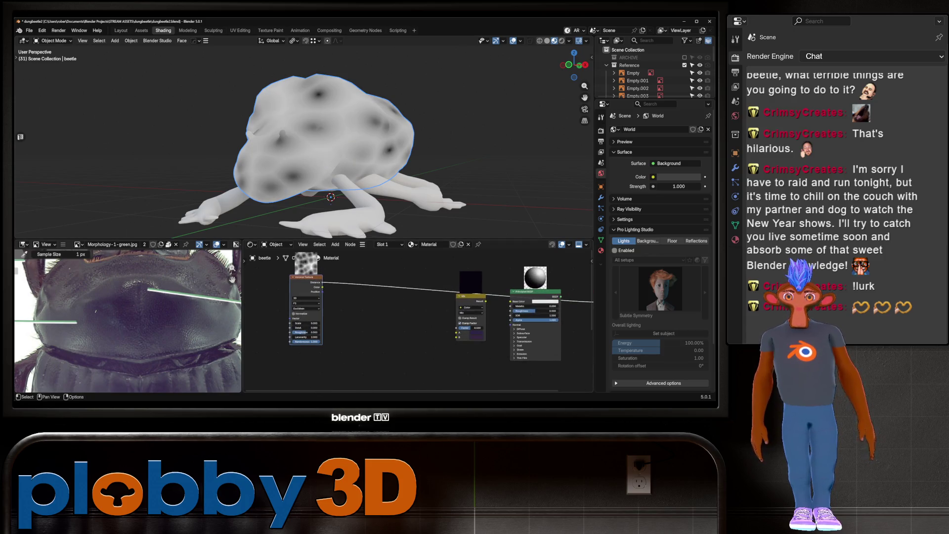
Step: Preview the Voronoi Distance output on the beetle shell
ctrl+drag(322, 283, 322, 292)
ctrl+shift+click(322, 292)
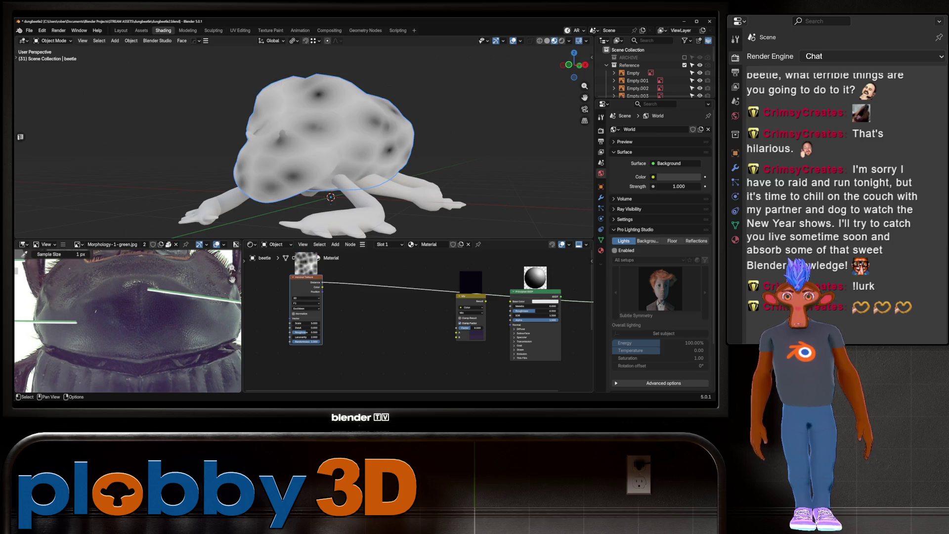
drag(322, 282, 342, 290)
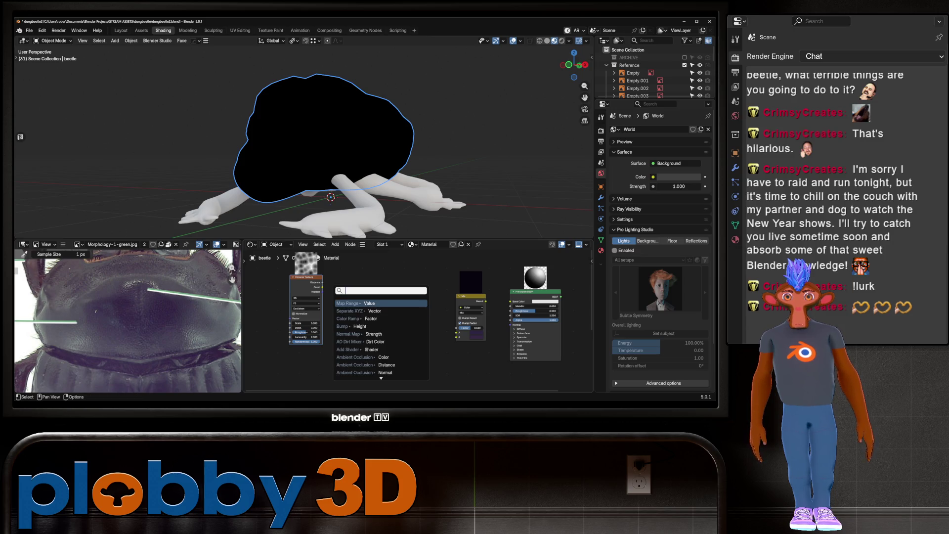
Step: Insert a Color Ramp from the Voronoi Distance into the Mix factor, turning the shell purple
key(Down)
key(Return)
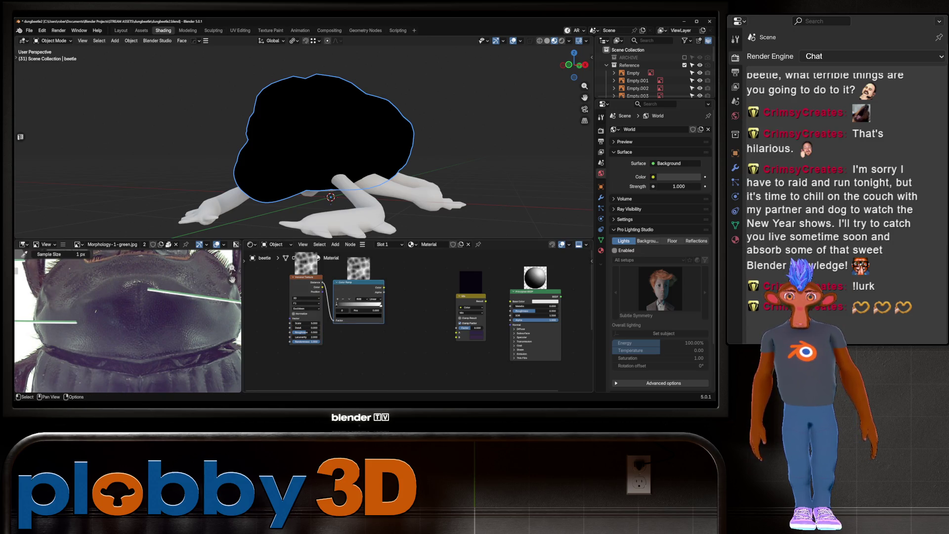
mouse_move(384, 287)
mouse_down()
mouse_move(458, 323)
mouse_move(518, 300)
mouse_up()
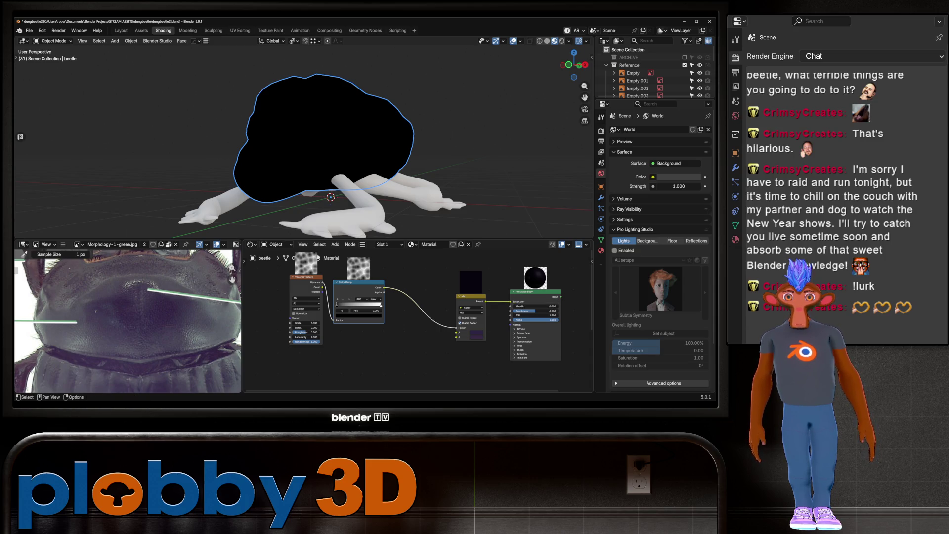
middle_drag(445, 312, 384, 312)
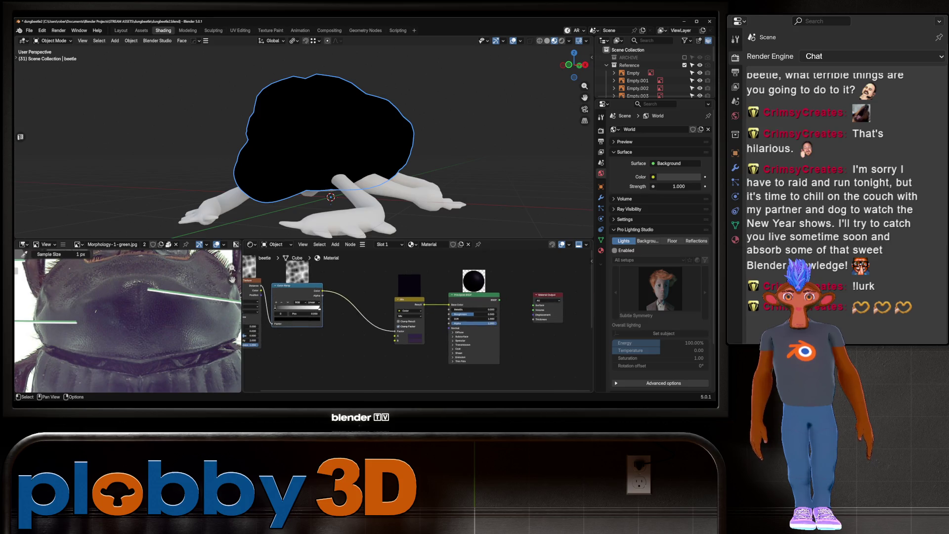
mouse_move(334, 149)
middle_down()
mouse_move(349, 208)
mouse_move(415, 148)
middle_up()
scroll(371, 185, up, 3)
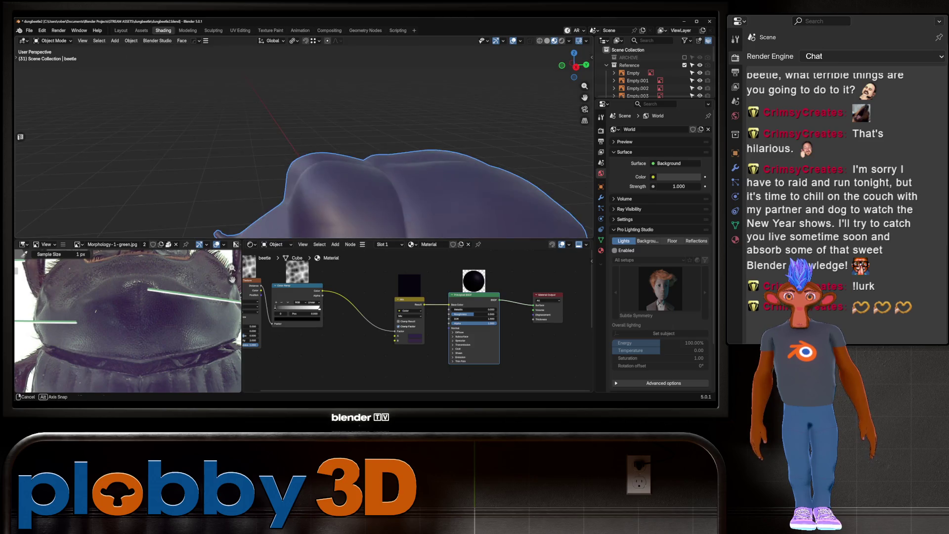
scroll(416, 149, down, 4)
middle_drag(432, 190, 435, 194)
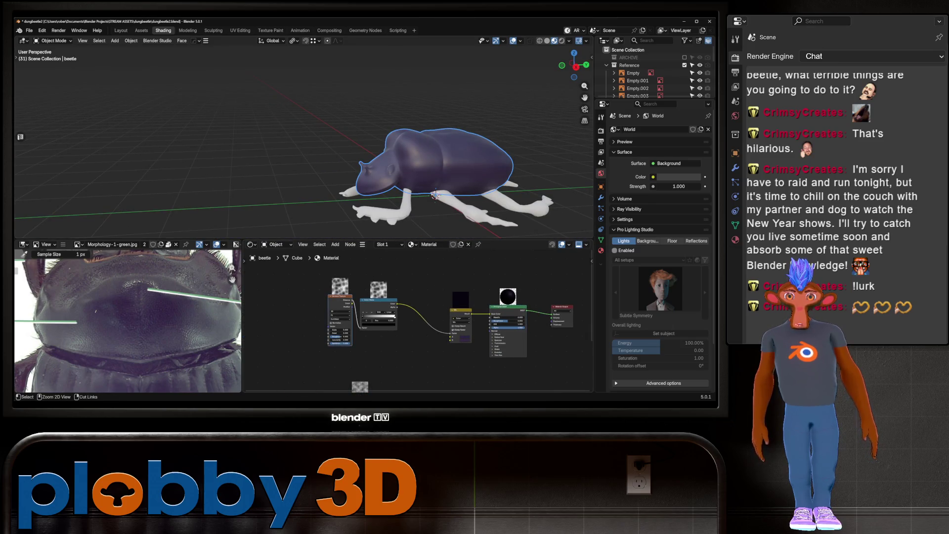
scroll(333, 149, up, 3)
Step: Wire Texture Coordinate and Mapping into the Voronoi and review the shell from above
middle_drag(334, 148, 348, 193)
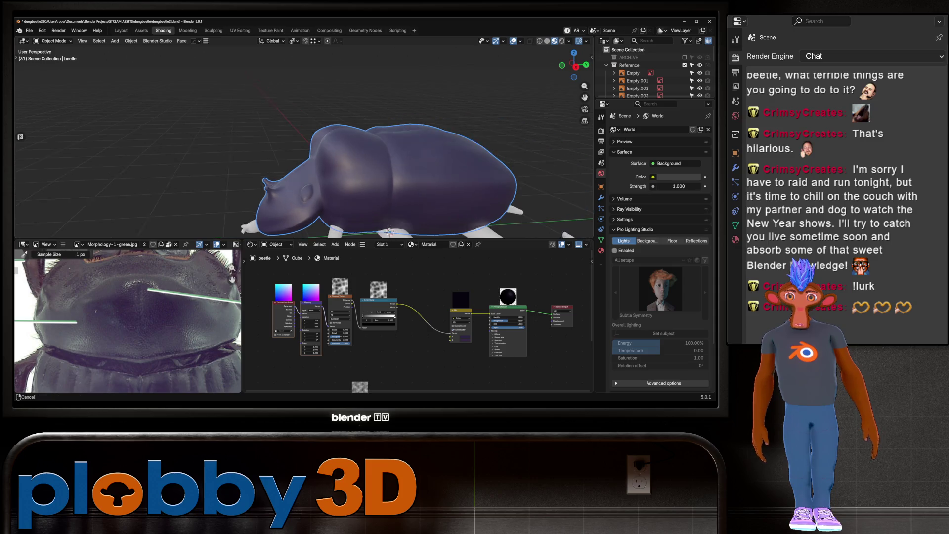
middle_drag(304, 141, 348, 170)
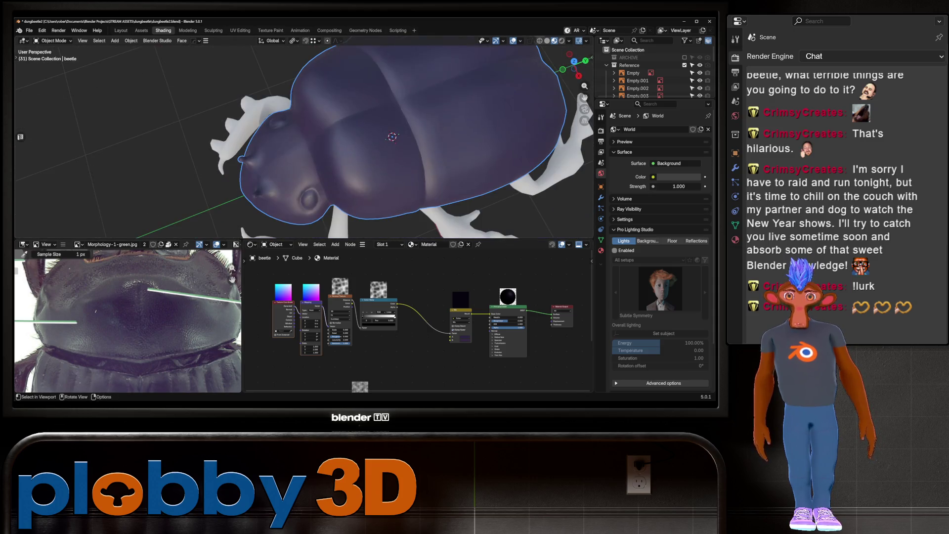
drag(294, 305, 298, 310)
scroll(304, 141, down, 4)
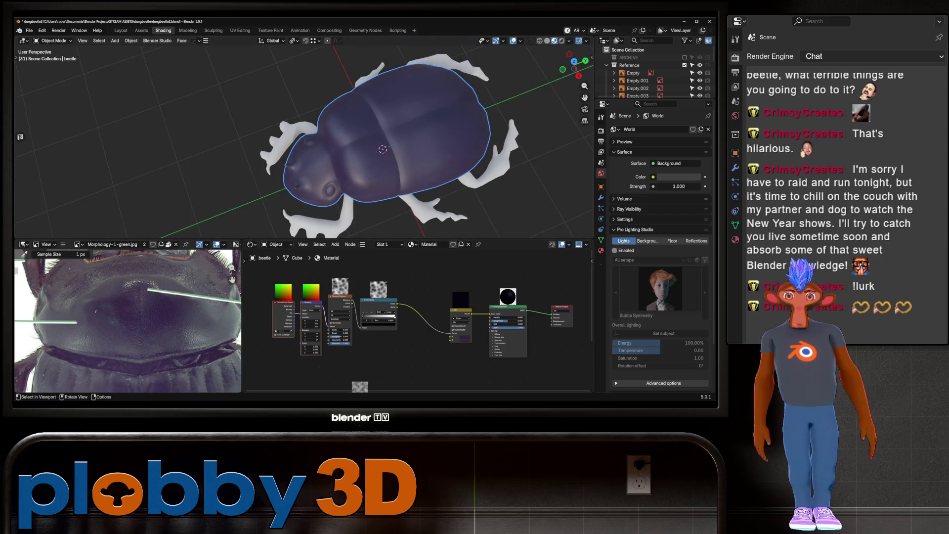
middle_drag(305, 141, 368, 206)
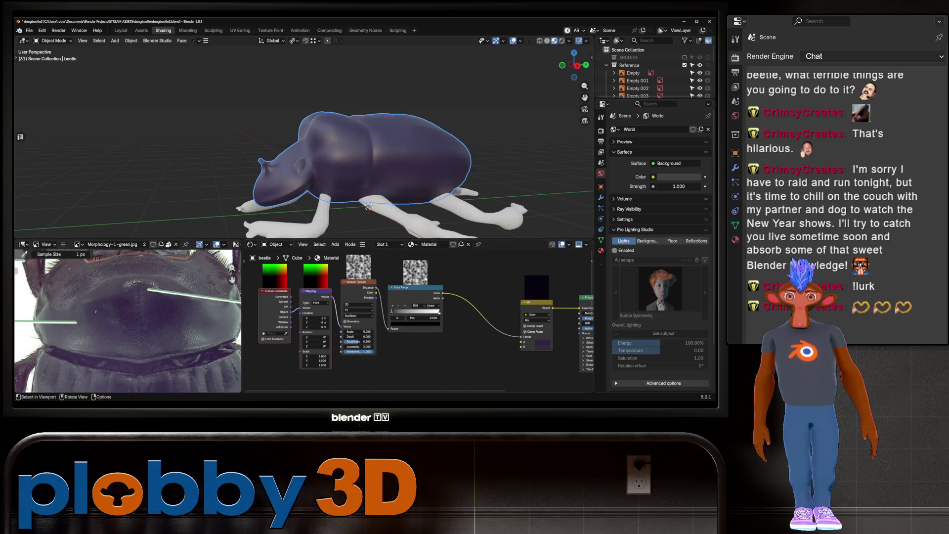
middle_drag(369, 207, 356, 244)
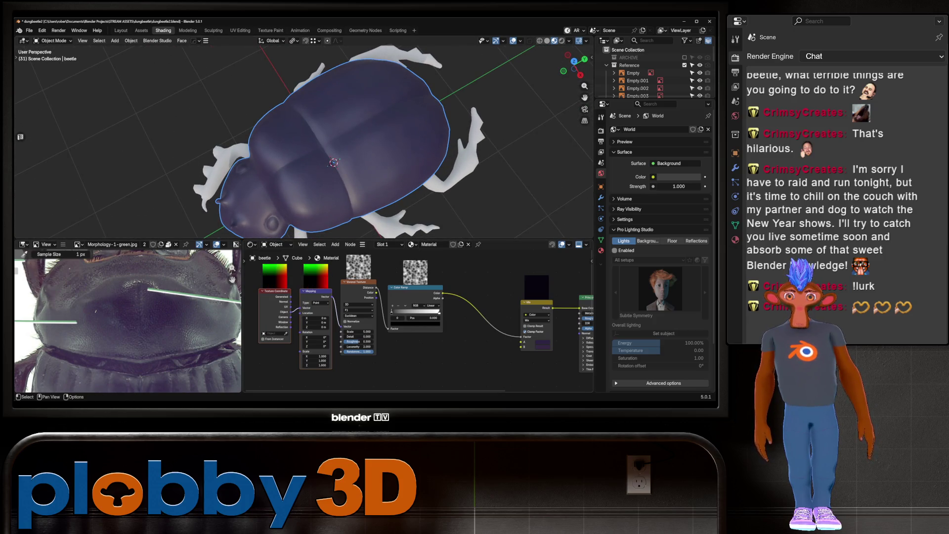
drag(359, 332, 348, 332)
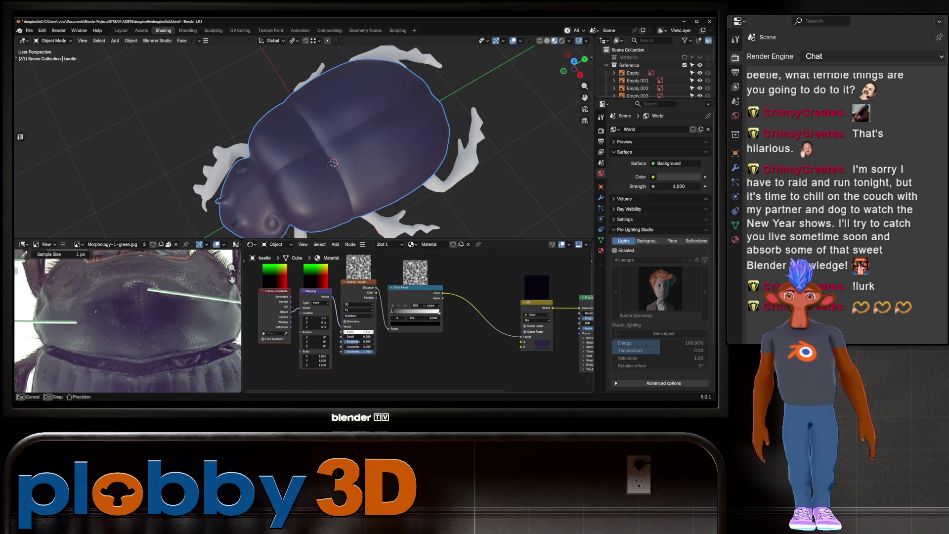
Step: Raise the Voronoi Scale to about 12 for finer mottling and review from several angles
mouse_move(348, 332)
mouse_down()
mouse_move(371, 332)
mouse_move(403, 304)
mouse_move(423, 305)
mouse_up()
scroll(348, 332, up, 2)
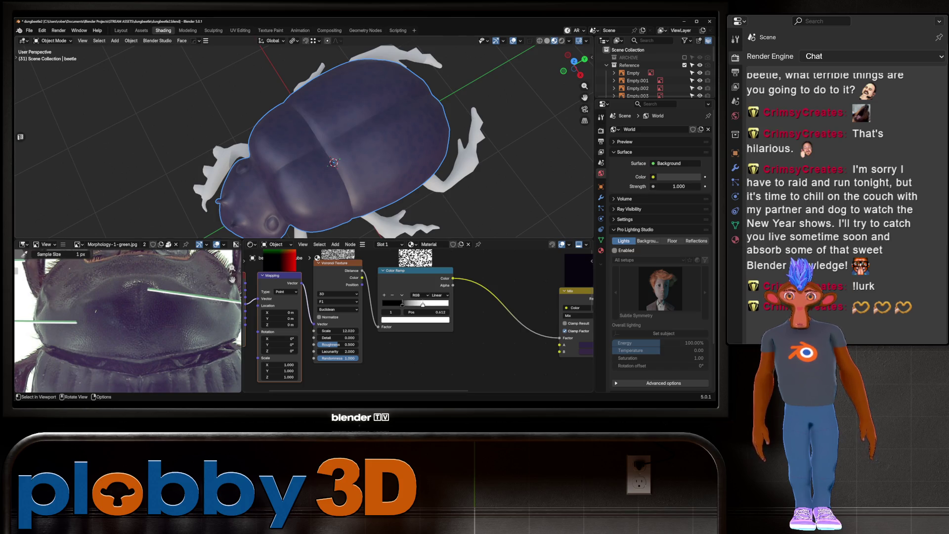
middle_drag(334, 185, 371, 111)
mouse_move(334, 148)
middle_down()
mouse_move(349, 193)
mouse_move(296, 222)
middle_up()
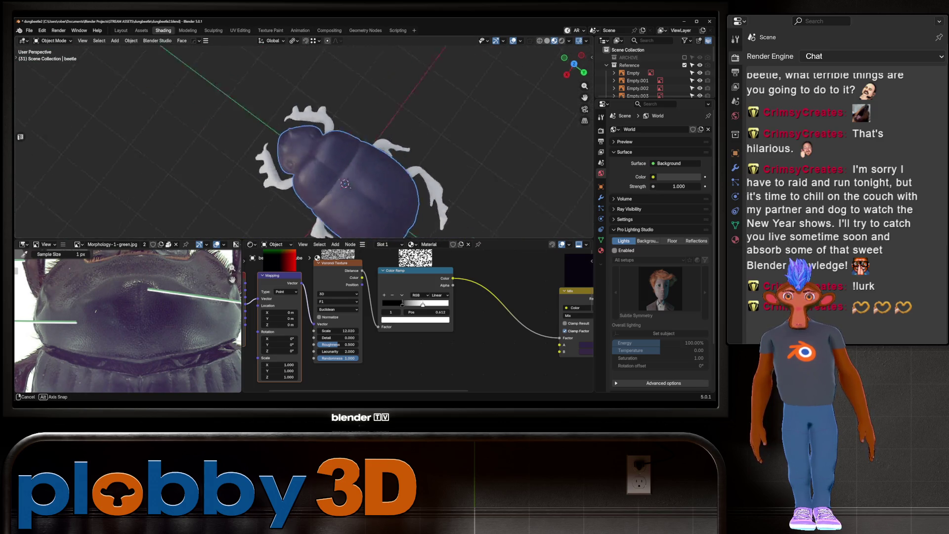
middle_drag(345, 183, 373, 187)
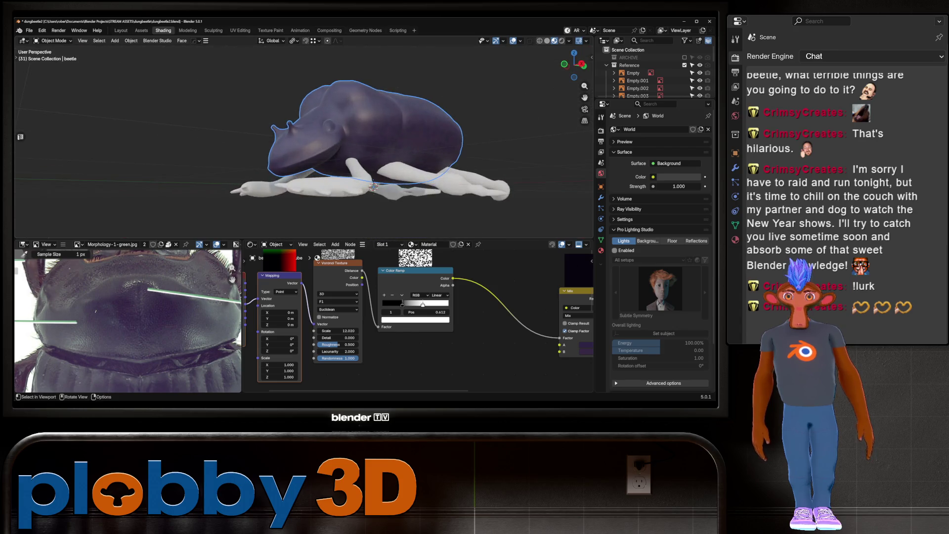
scroll(370, 186, up, 5)
scroll(370, 185, down, 1)
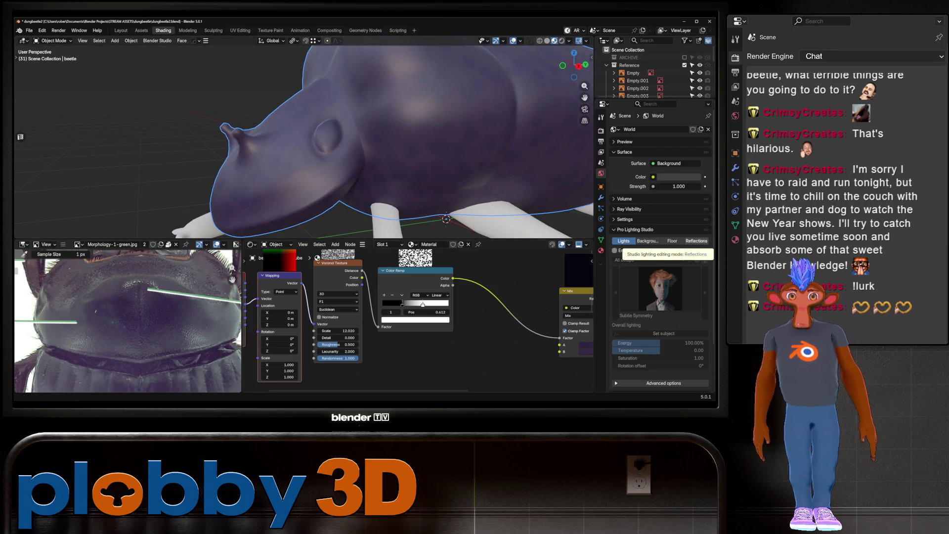
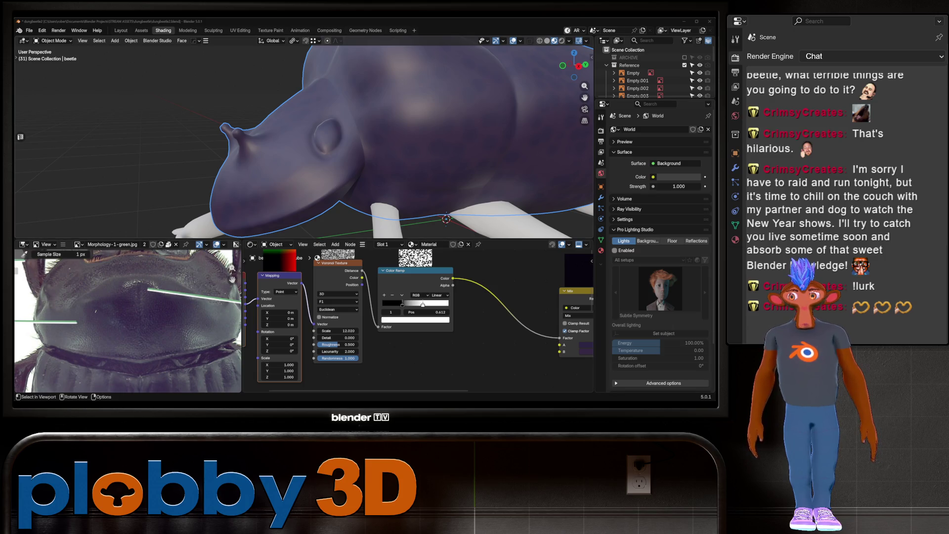
scroll(304, 140, down, 5)
Step: Move the Noise Texture node into the chain and pull the Voronoi node off the Color Ramp
mouse_move(304, 141)
middle_down()
mouse_move(319, 163)
mouse_move(349, 148)
middle_up()
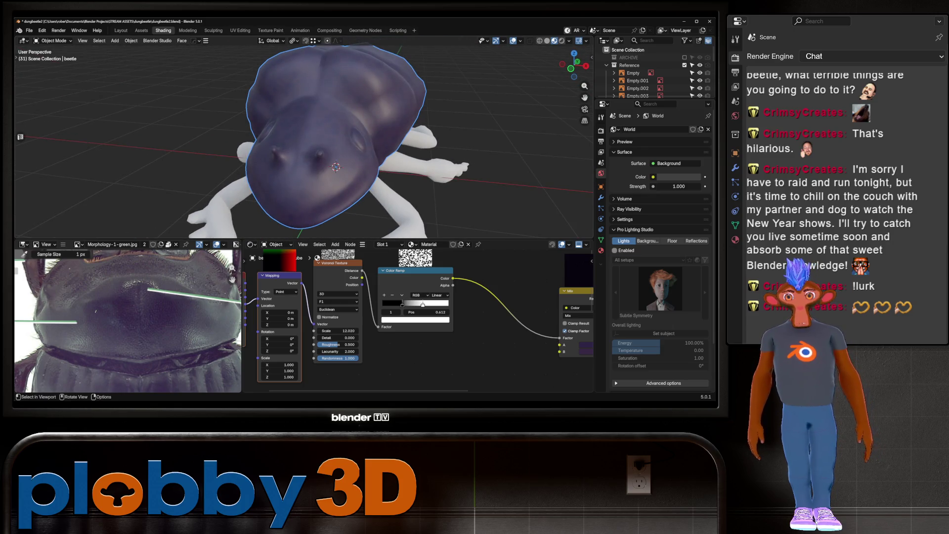
scroll(333, 149, up, 3)
middle_drag(334, 148, 349, 193)
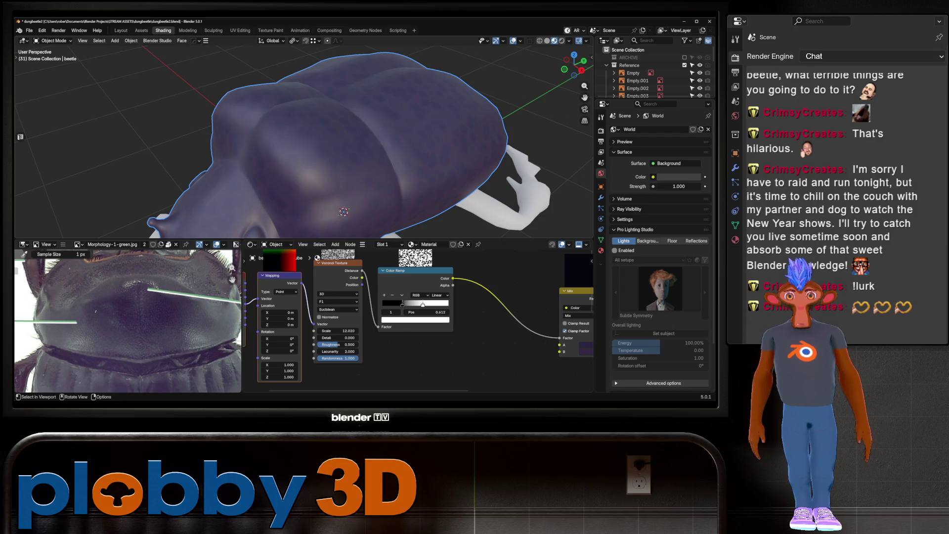
scroll(126, 318, up, 2)
scroll(80, 290, down, 5)
scroll(80, 289, down, 3)
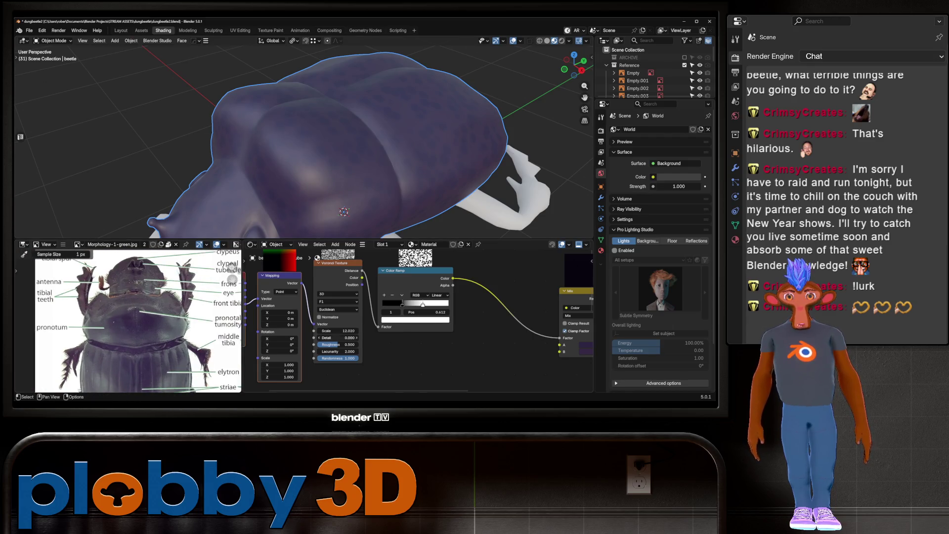
scroll(416, 334, down, 2)
scroll(415, 319, up, 2)
drag(356, 311, 403, 374)
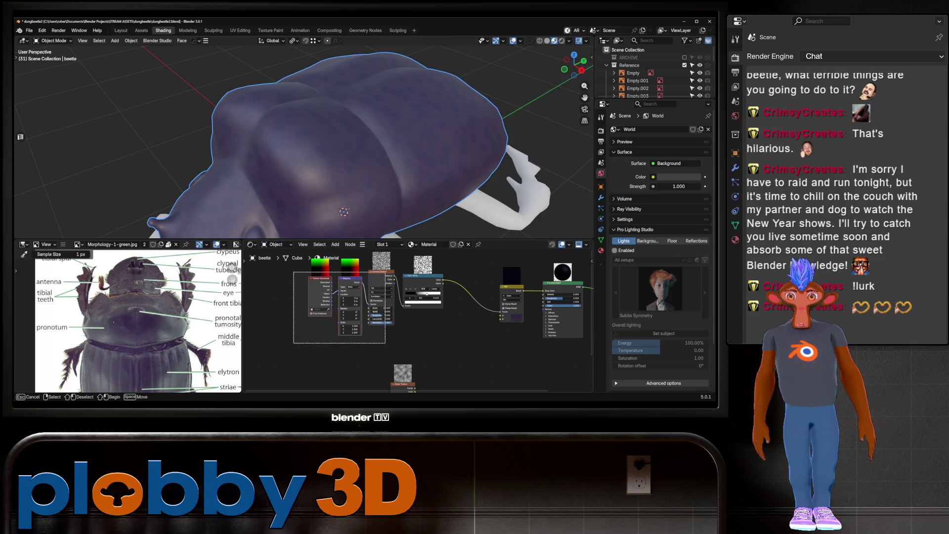
click(403, 374)
middle_drag(403, 375, 439, 364)
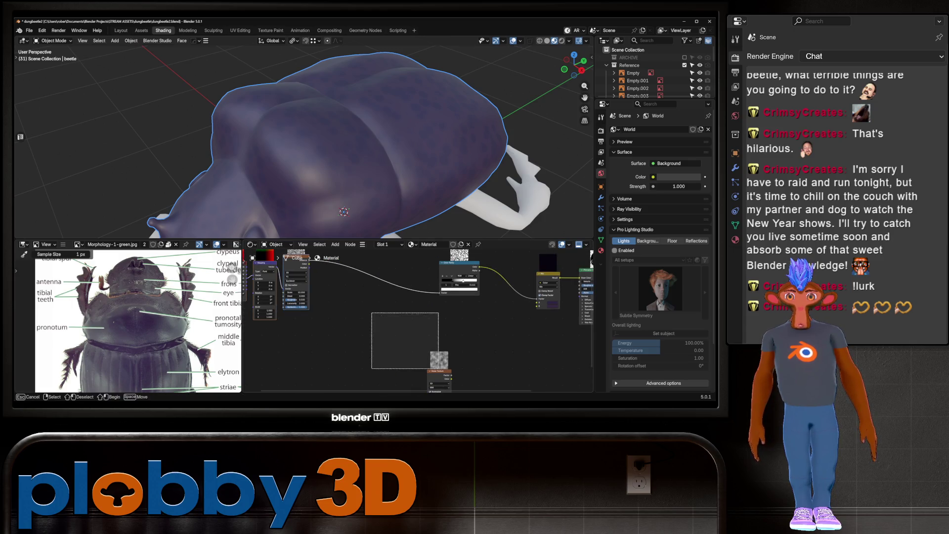
drag(439, 371, 338, 292)
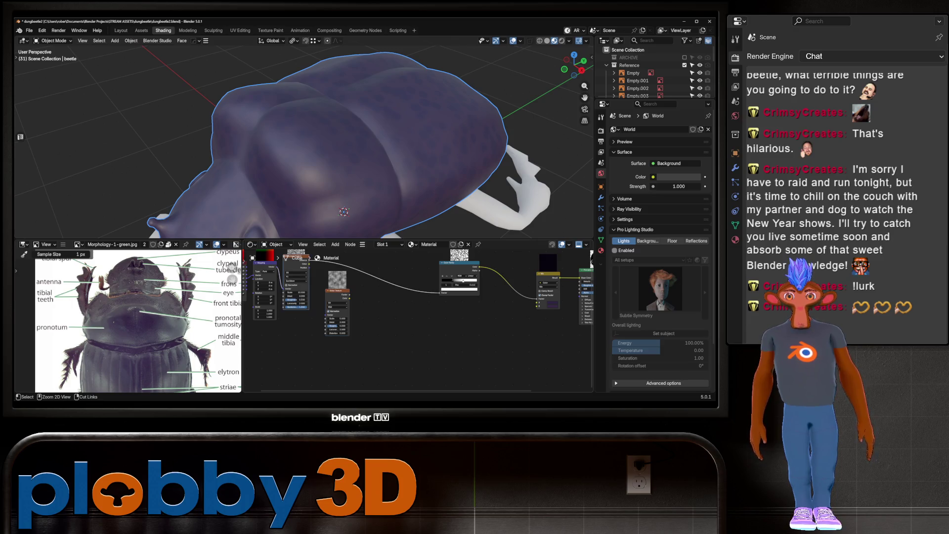
alt+drag(296, 257, 281, 359)
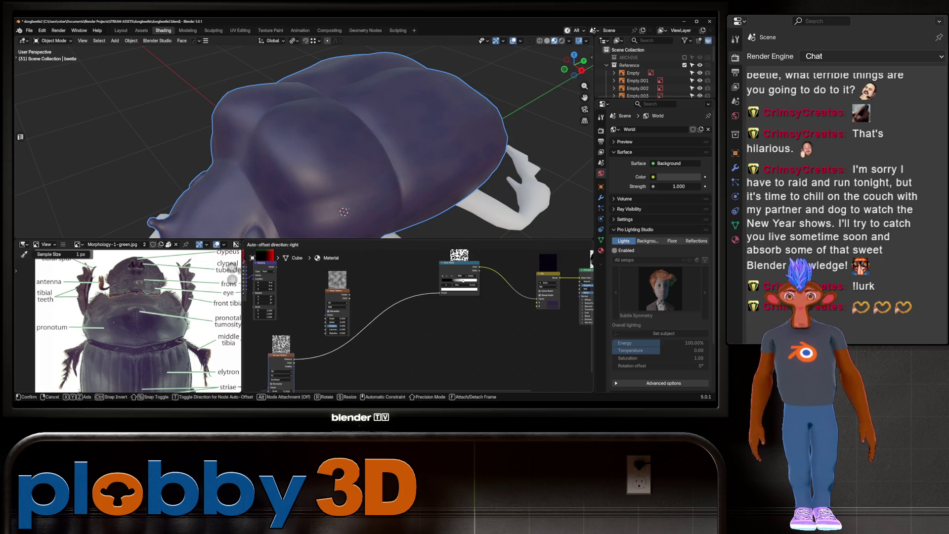
drag(337, 290, 333, 283)
Step: Wire Texture Coordinate into the Noise Texture and start adjusting a noise value
mouse_move(275, 269)
mouse_down()
mouse_move(316, 287)
mouse_move(361, 284)
mouse_up()
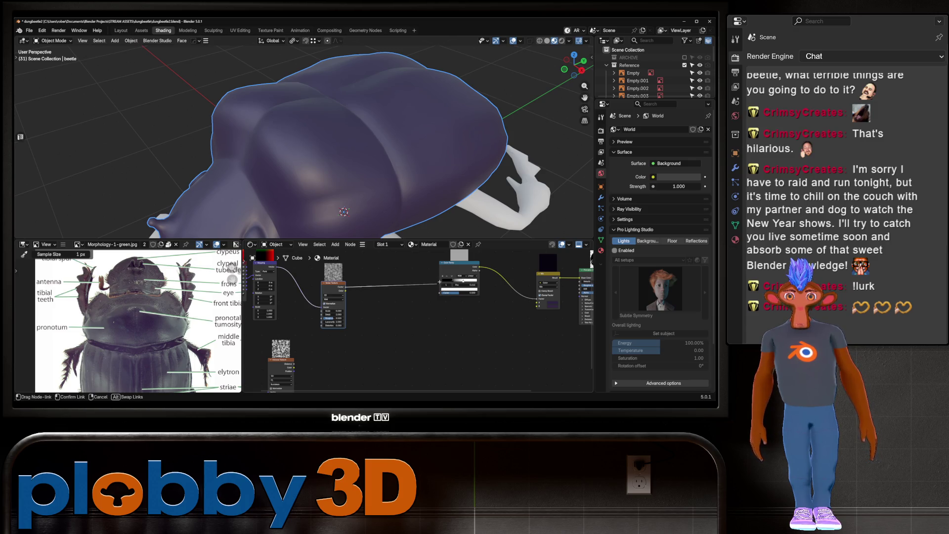
middle_drag(341, 185, 348, 142)
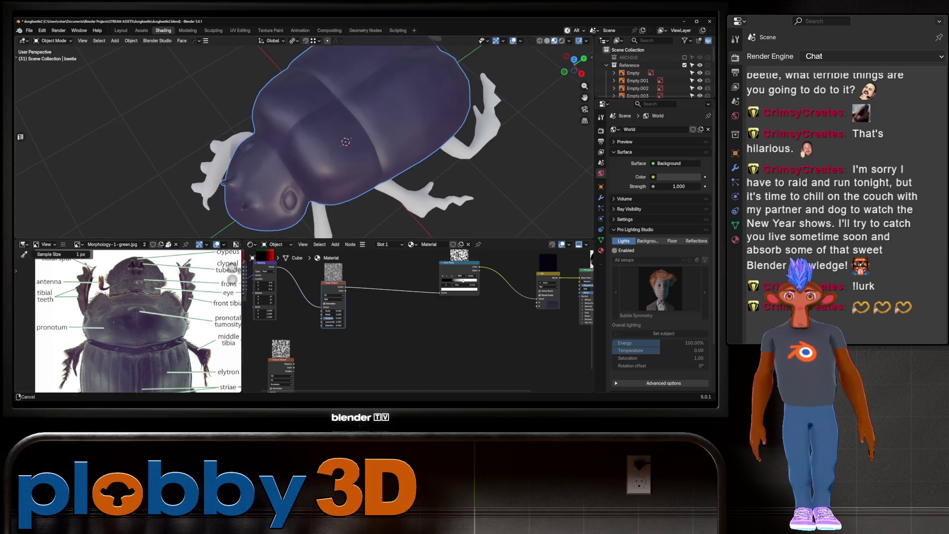
scroll(419, 319, up, 1)
scroll(419, 320, up, 1)
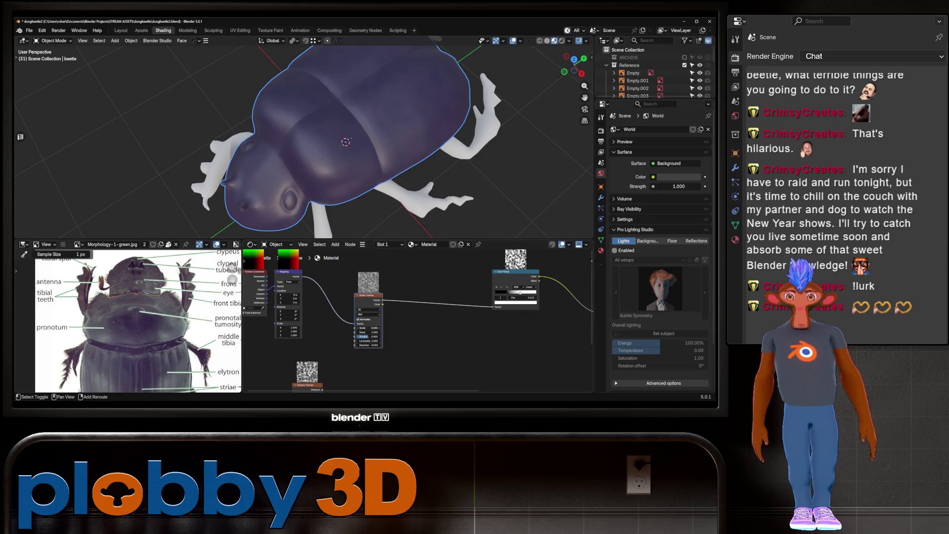
click(368, 332)
drag(369, 328, 376, 336)
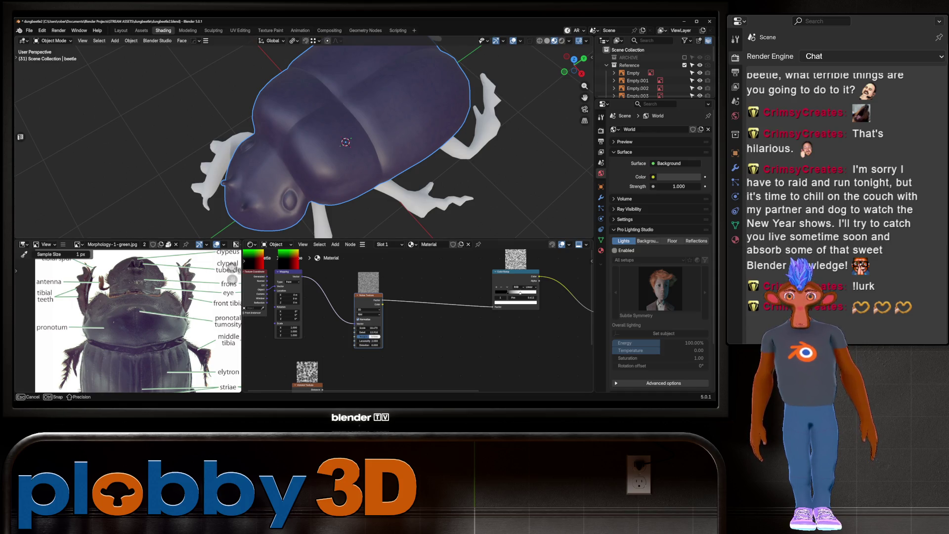
Step: Finish tweaking the Noise Texture value and study the reference beetle's top view
drag(376, 336, 375, 336)
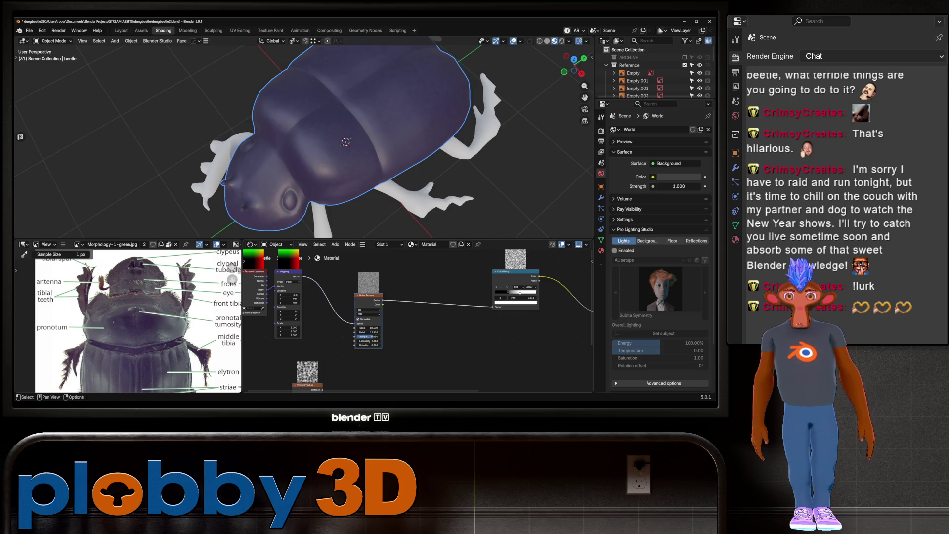
scroll(376, 336, down, 3)
mouse_move(333, 148)
middle_down()
mouse_move(386, 141)
mouse_move(333, 148)
middle_up()
scroll(334, 149, up, 6)
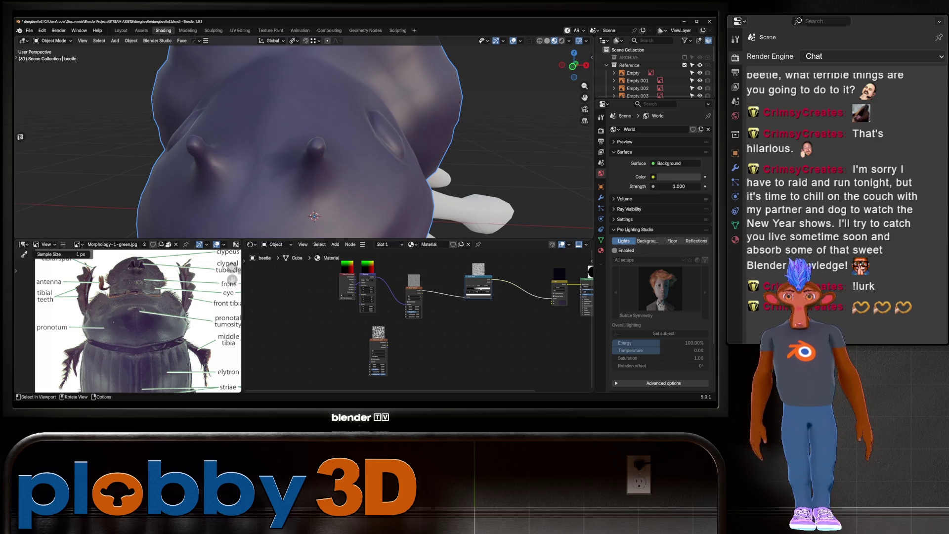
scroll(334, 173, down, 6)
middle_drag(335, 172, 334, 173)
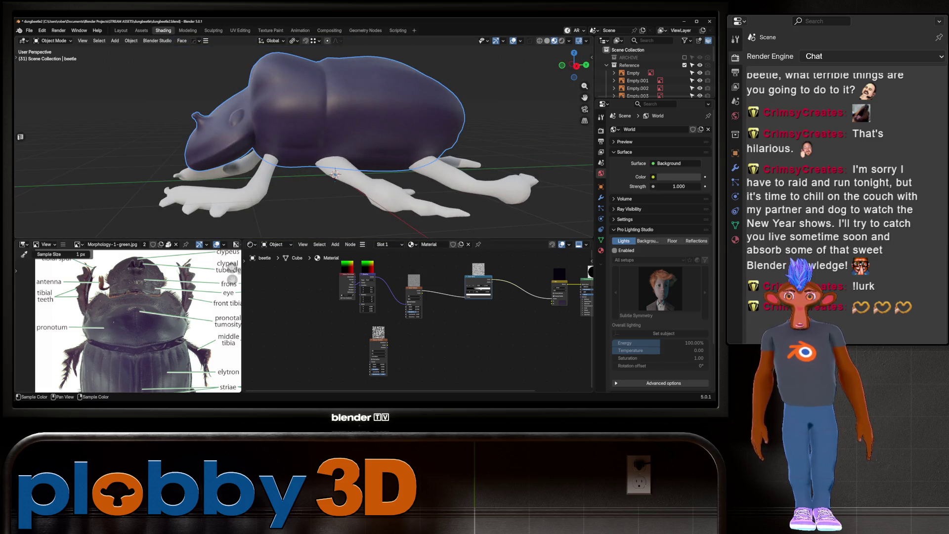
scroll(126, 318, down, 3)
scroll(178, 311, up, 3)
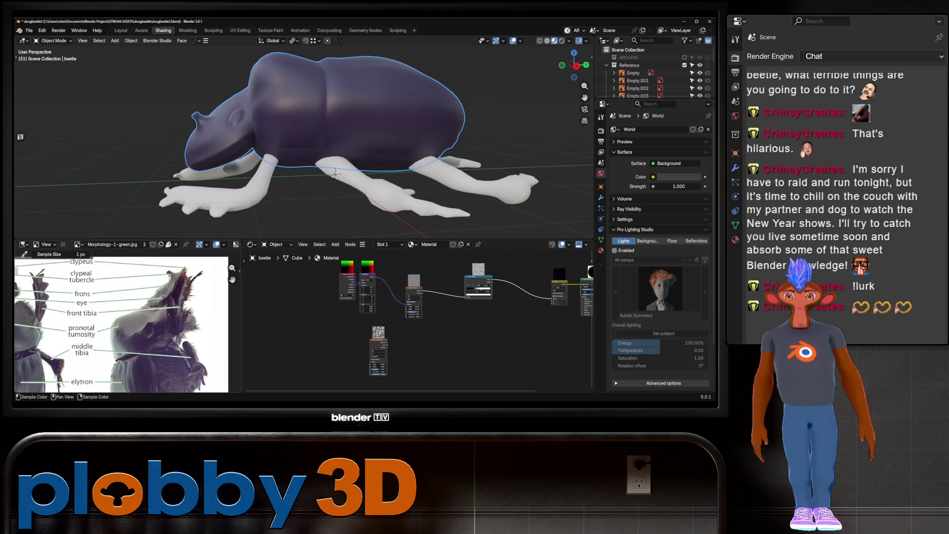
scroll(127, 319, up, 3)
scroll(126, 319, down, 2)
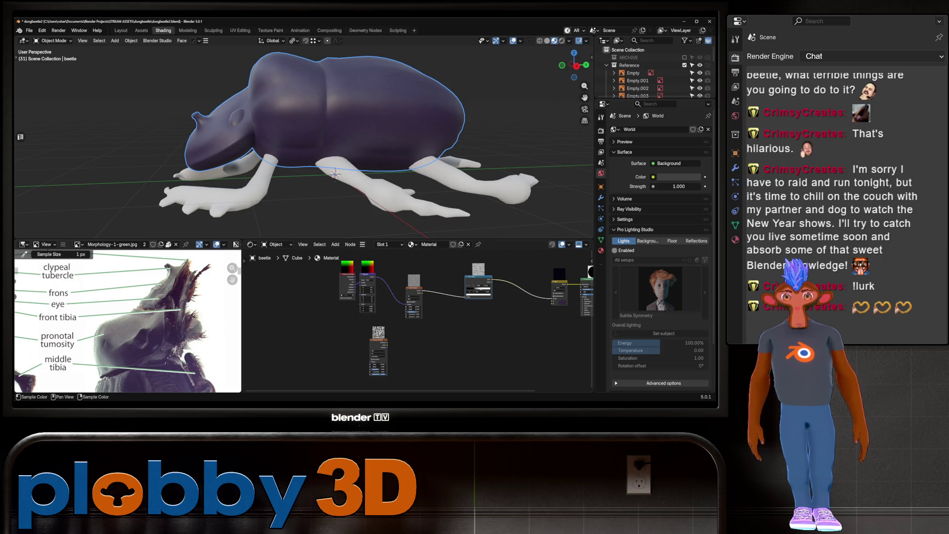
middle_drag(126, 319, 240, 307)
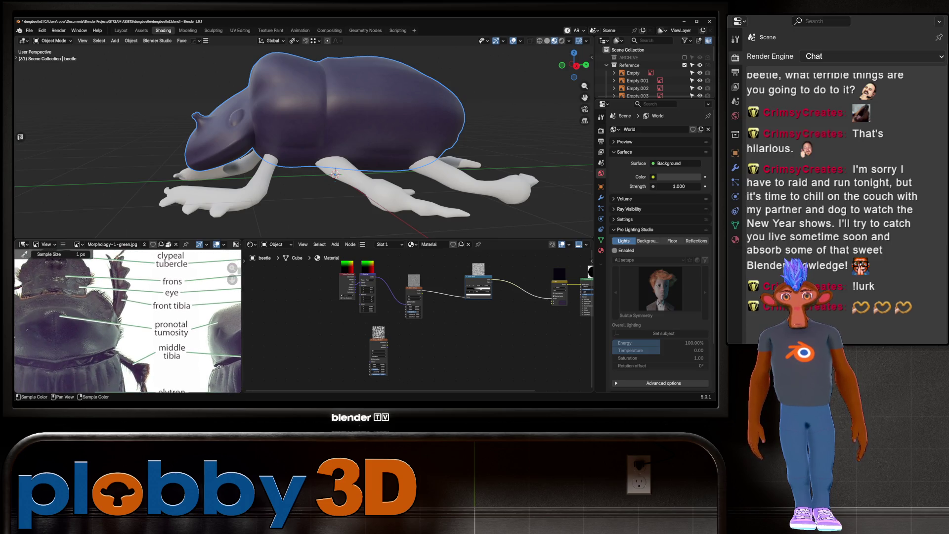
scroll(126, 320, up, 4)
scroll(126, 334, down, 2)
middle_drag(126, 333, 141, 353)
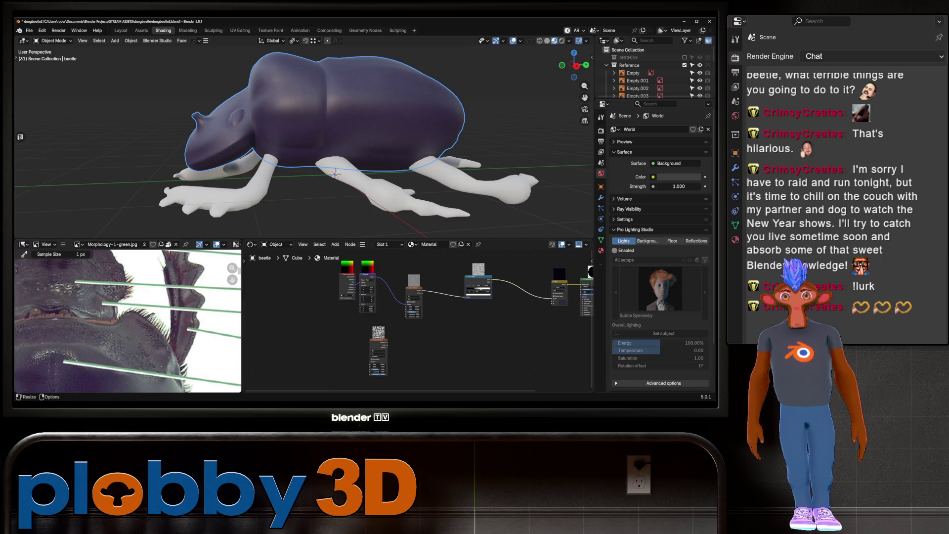
Step: Rename the shell material to 'beetle' in Material Properties
click(600, 250)
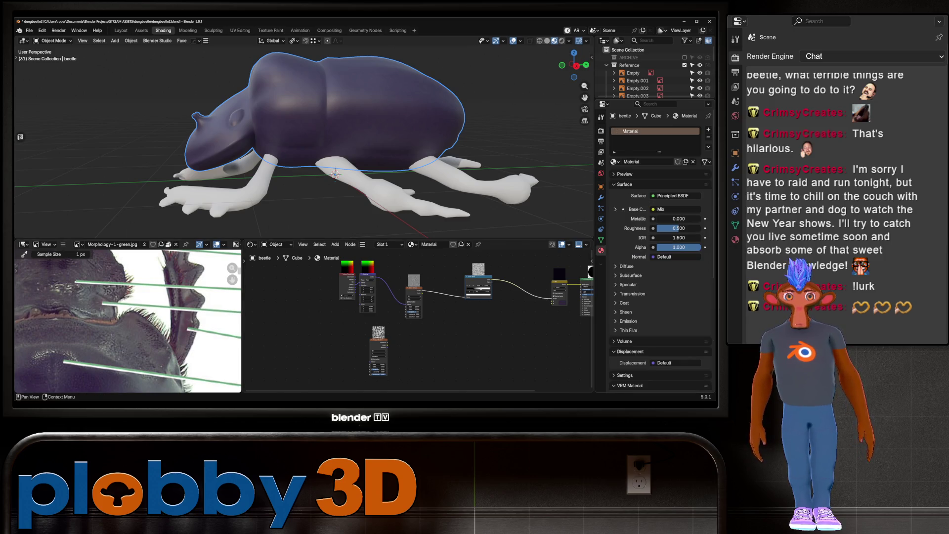
double_click(631, 131)
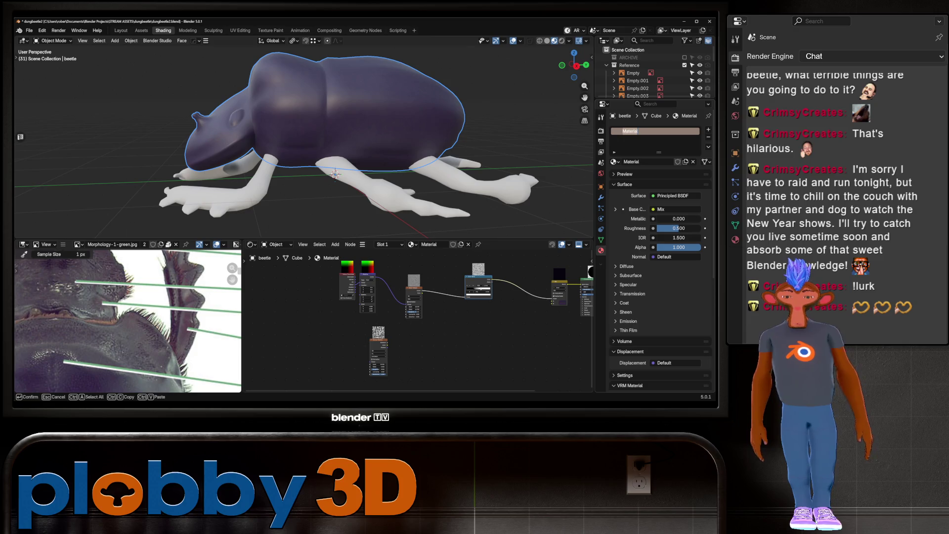
text(beetle)
key(Return)
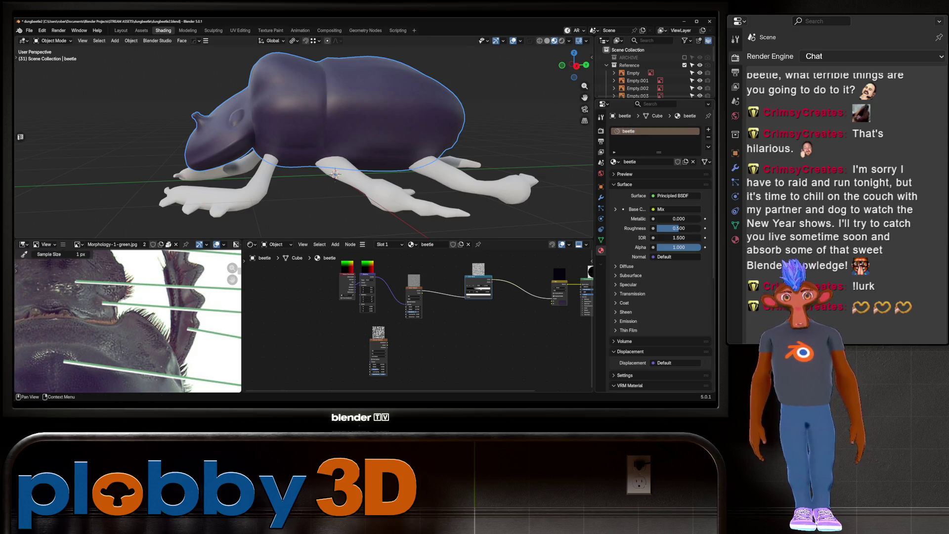
Step: Add a second material slot with a new material named 'eye'
click(708, 130)
click(662, 173)
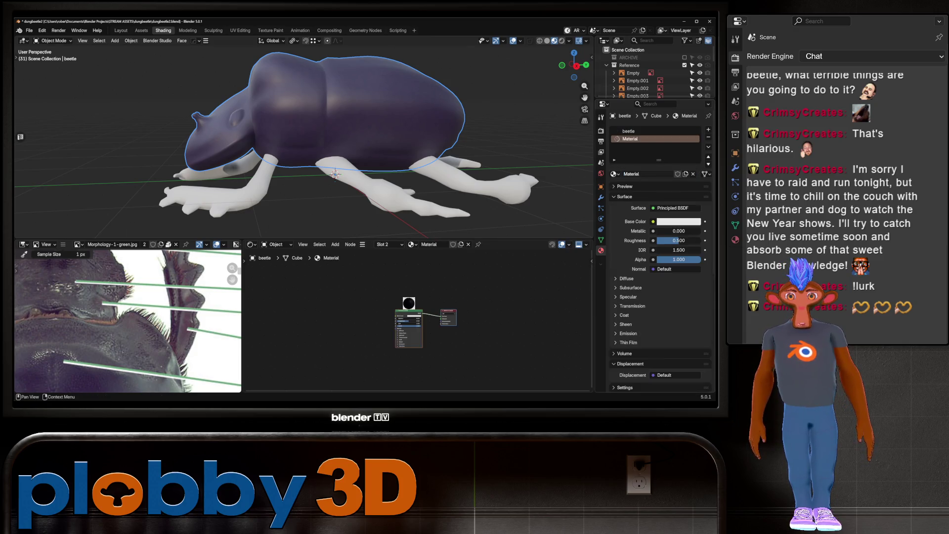
double_click(626, 139)
key(BackSpace)
text(eye)
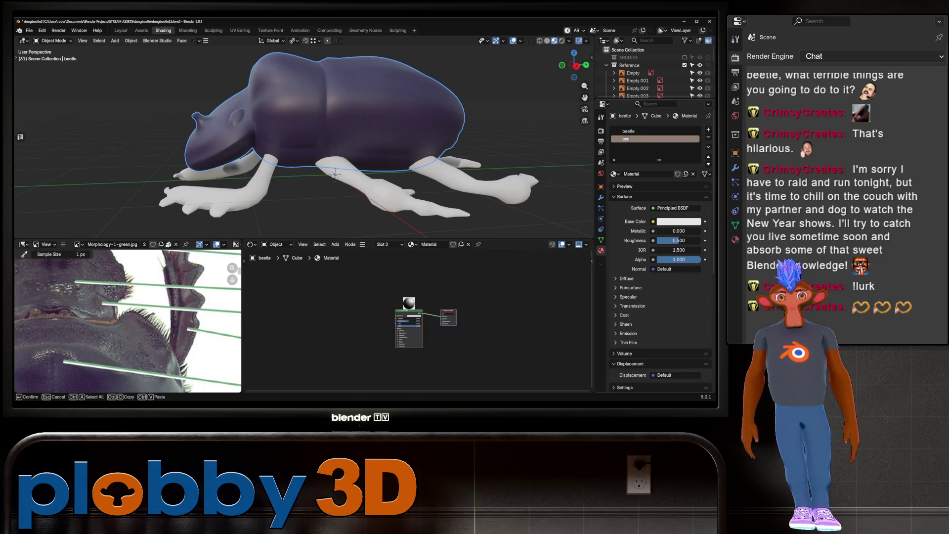
key(Return)
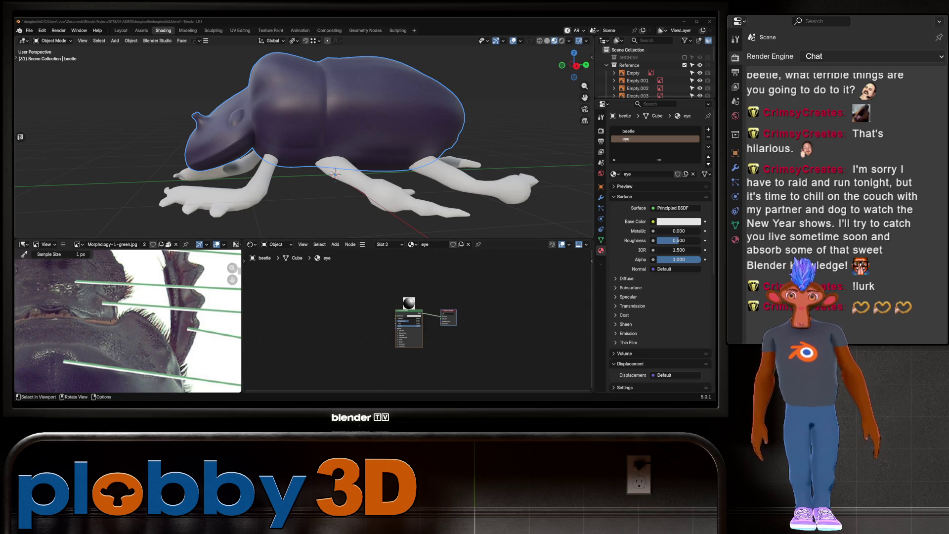
scroll(305, 137, up, 3)
Step: Set the eye material's Base Color to mauve
middle_drag(304, 137, 334, 149)
scroll(333, 148, up, 3)
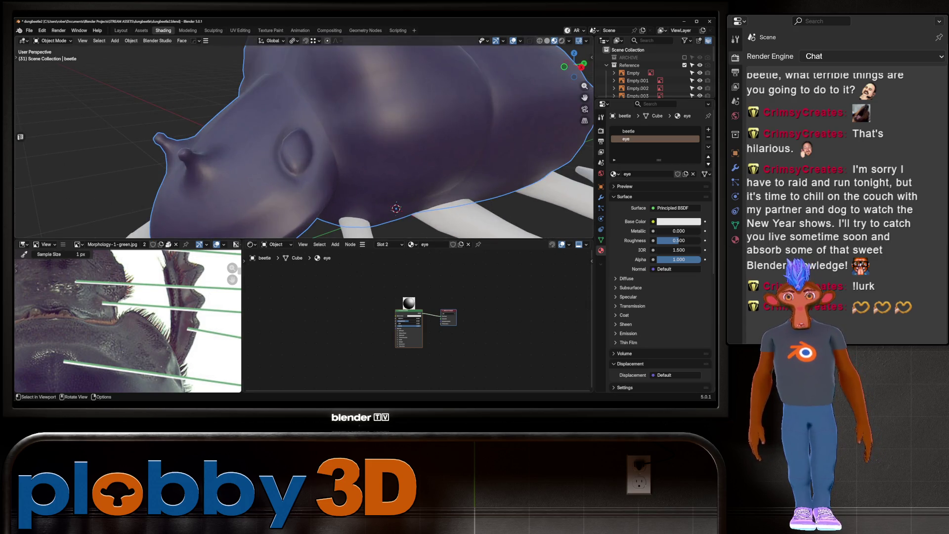
scroll(128, 321, down, 5)
scroll(128, 321, up, 3)
scroll(127, 321, up, 2)
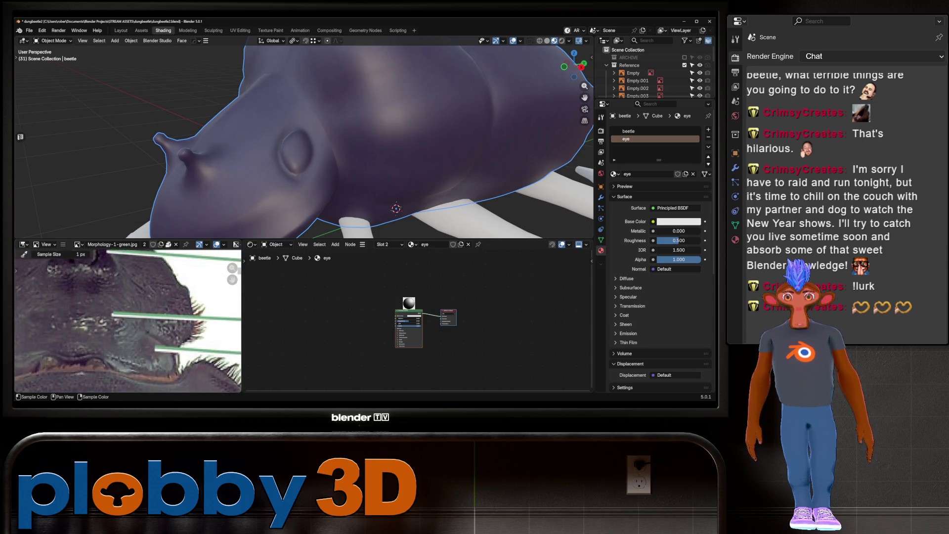
scroll(128, 322, down, 1)
scroll(381, 341, up, 2)
scroll(380, 341, up, 2)
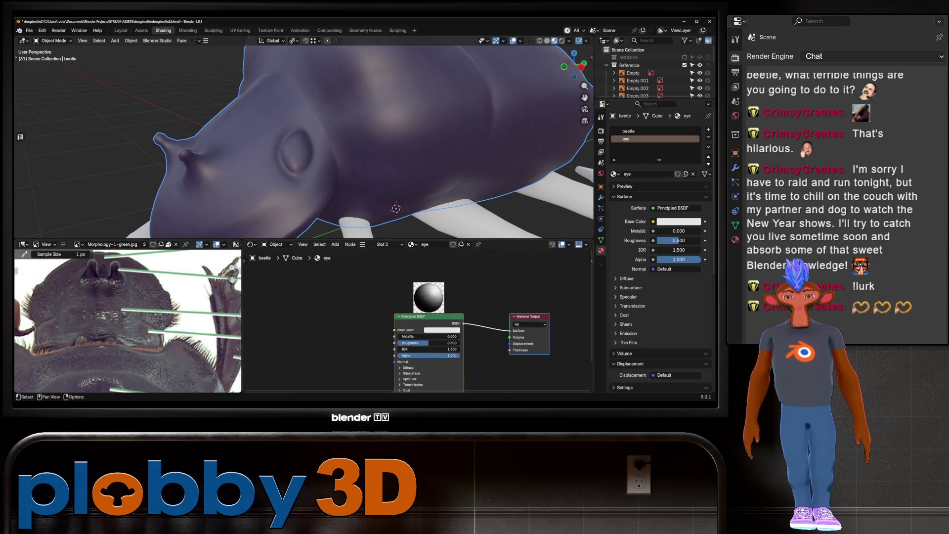
middle_drag(127, 321, 134, 326)
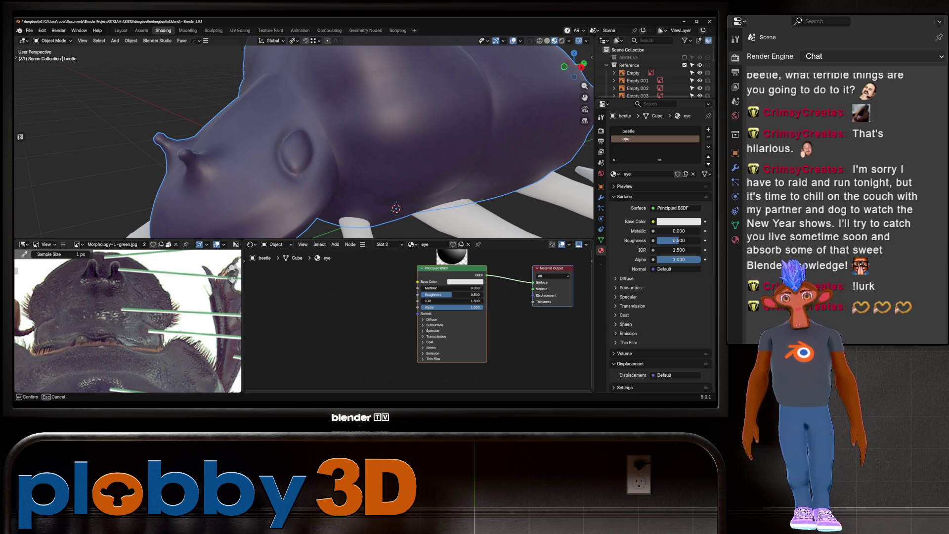
click(133, 327)
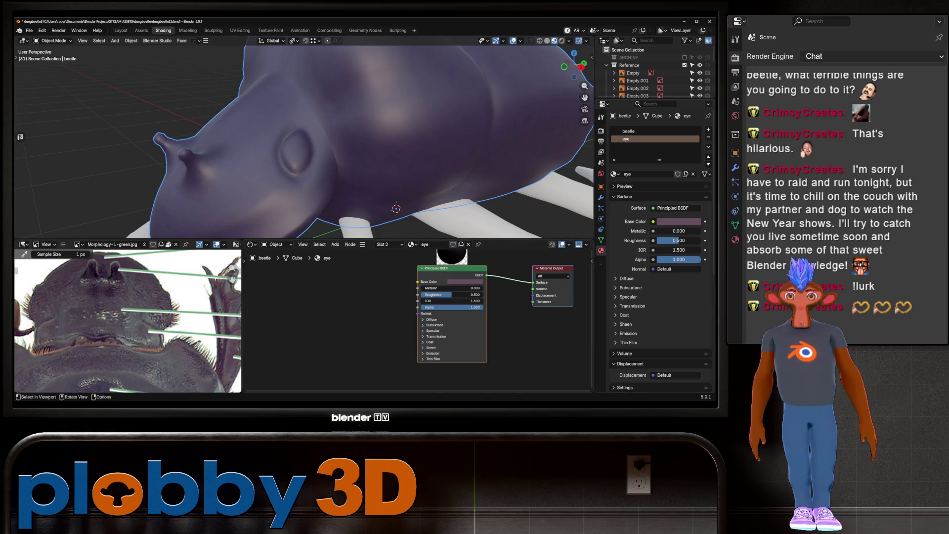
Step: Select the eye faces in Edit Mode with grow/shrink selection and assign the eye material
key(Tab)
key(3)
scroll(396, 209, up, 3)
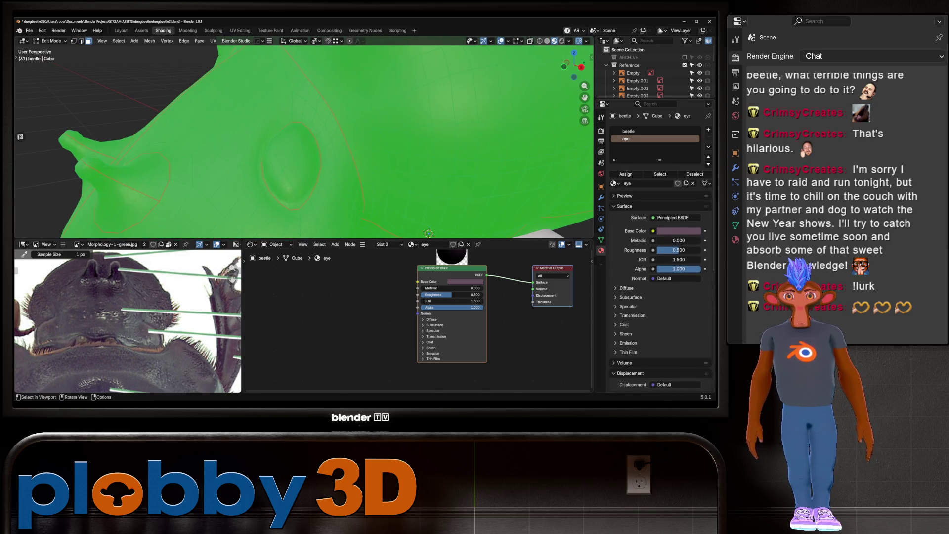
key(alt+a)
ctrl+click(293, 159)
key(ctrl+shift+m)
key(ctrl+KP_Add)
key(ctrl+KP_Add)
key(ctrl+KP_Add)
key(ctrl+KP_Subtract)
scroll(297, 141, down, 3)
middle_drag(297, 141, 341, 141)
scroll(297, 141, up, 3)
click(626, 139)
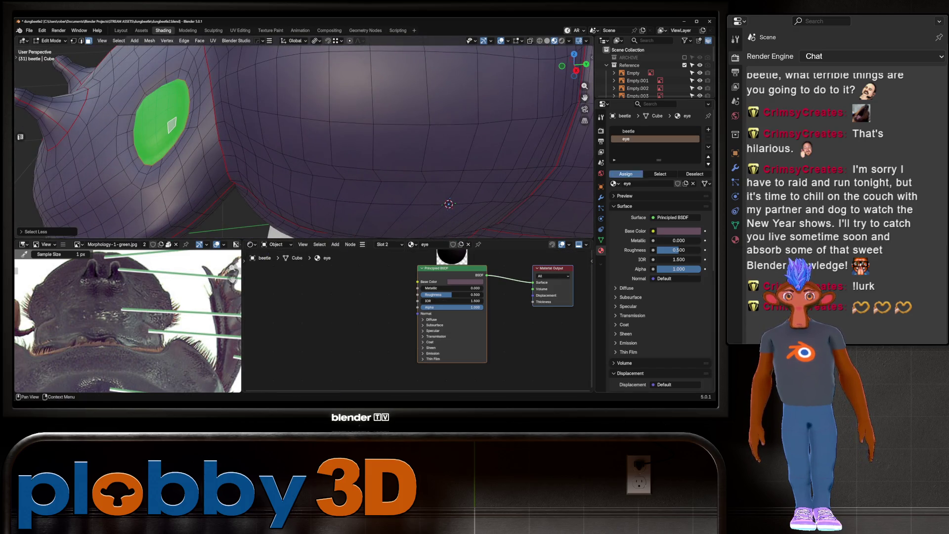
key(Tab)
scroll(304, 137, down, 5)
middle_drag(304, 137, 341, 133)
scroll(304, 141, up, 4)
scroll(303, 142, up, 3)
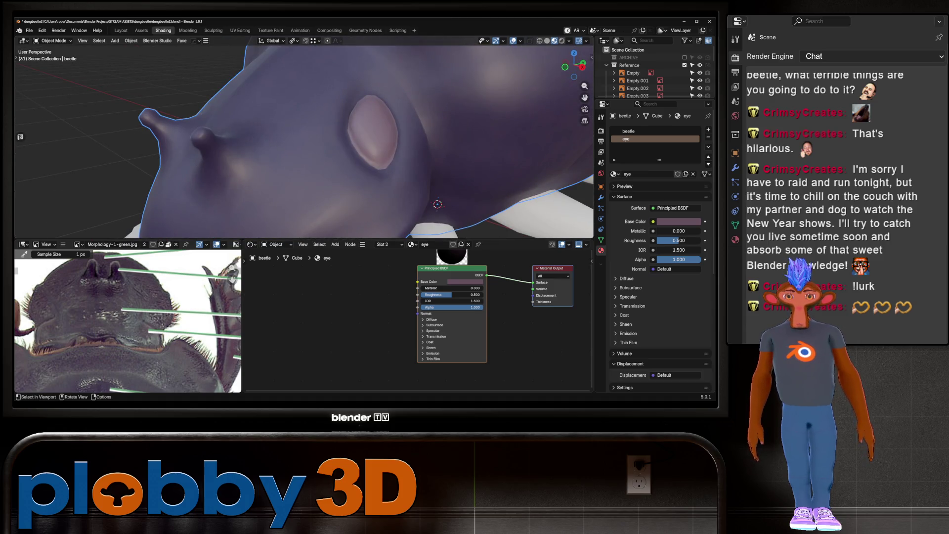
Step: Re-enter Edit Mode, reduce the eye selection to its boundary loop, and return to Object Mode
key(Tab)
scroll(304, 141, up, 3)
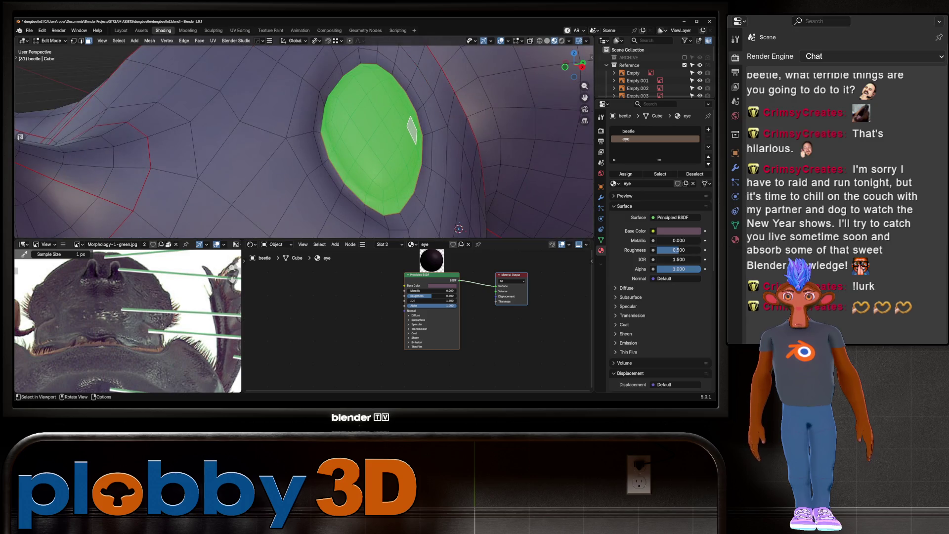
key(alt+a)
key(a)
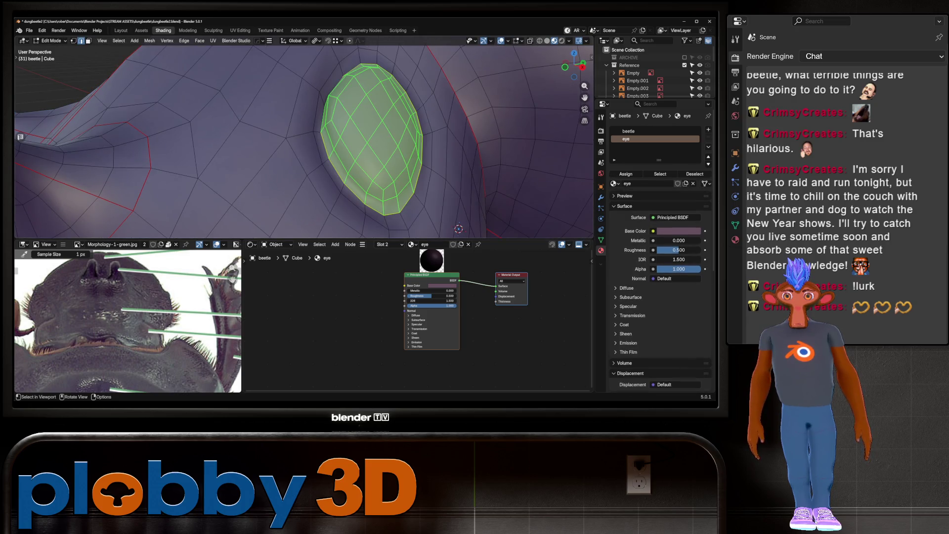
key(ctrl+e)
click(340, 134)
key(Tab)
scroll(305, 137, down, 5)
mouse_move(304, 137)
middle_down()
mouse_move(372, 156)
mouse_move(401, 148)
middle_up()
scroll(371, 149, up, 5)
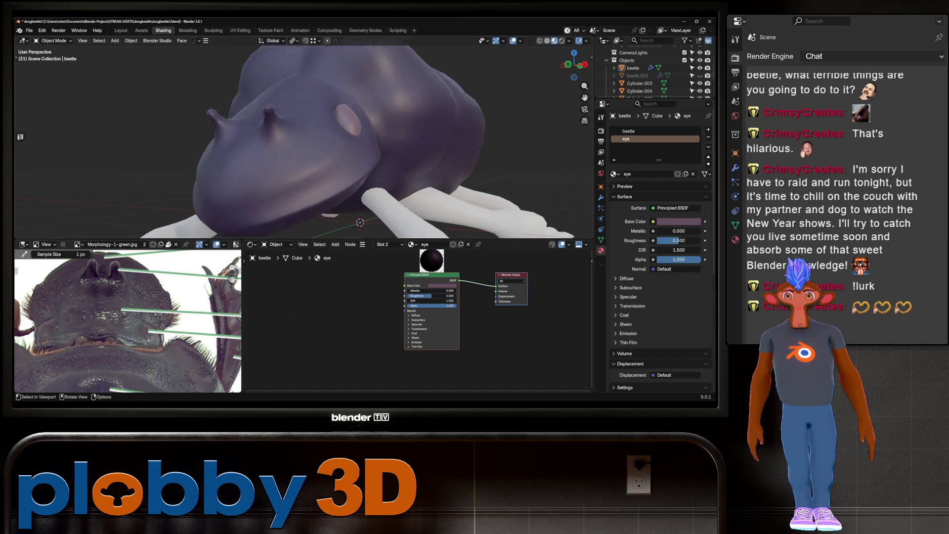
Step: Lower the eye material's Roughness to 0.070 and check against the reference image
middle_drag(305, 138, 333, 148)
scroll(304, 137, up, 3)
drag(438, 295, 415, 296)
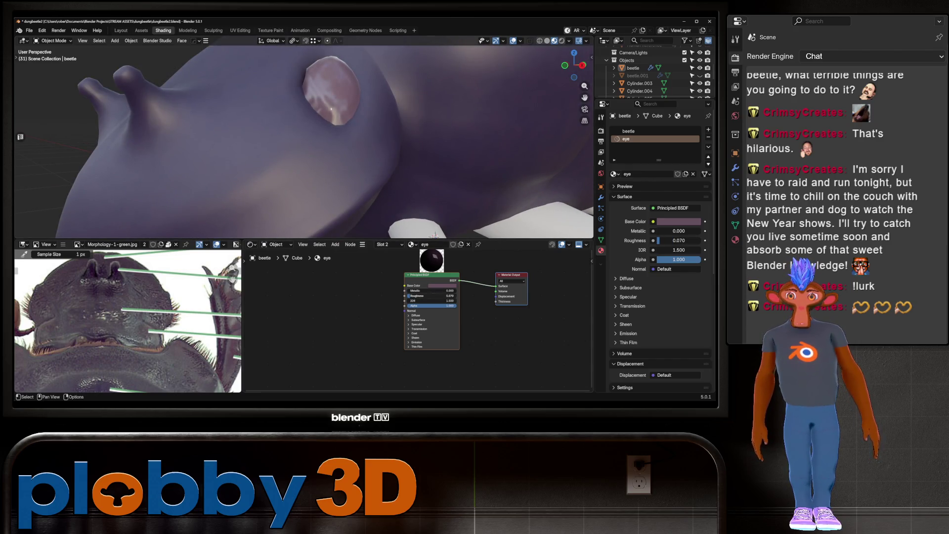
scroll(304, 137, down, 5)
scroll(304, 138, down, 4)
mouse_move(296, 74)
shift+middle_down()
mouse_move(312, 156)
mouse_move(327, 141)
mouse_move(445, 163)
shift+middle_up()
scroll(184, 360, down, 5)
middle_drag(171, 356, 196, 256)
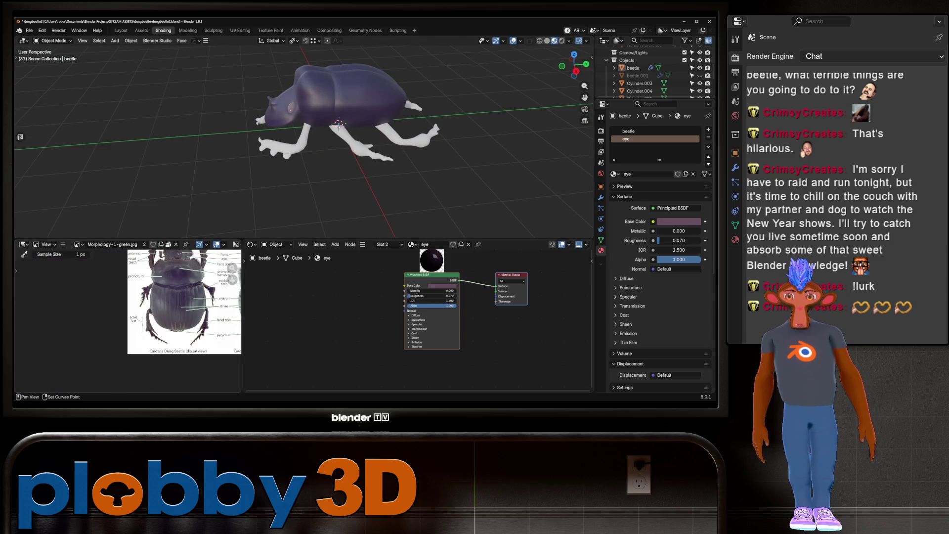
scroll(137, 301, up, 5)
middle_drag(170, 312, 148, 356)
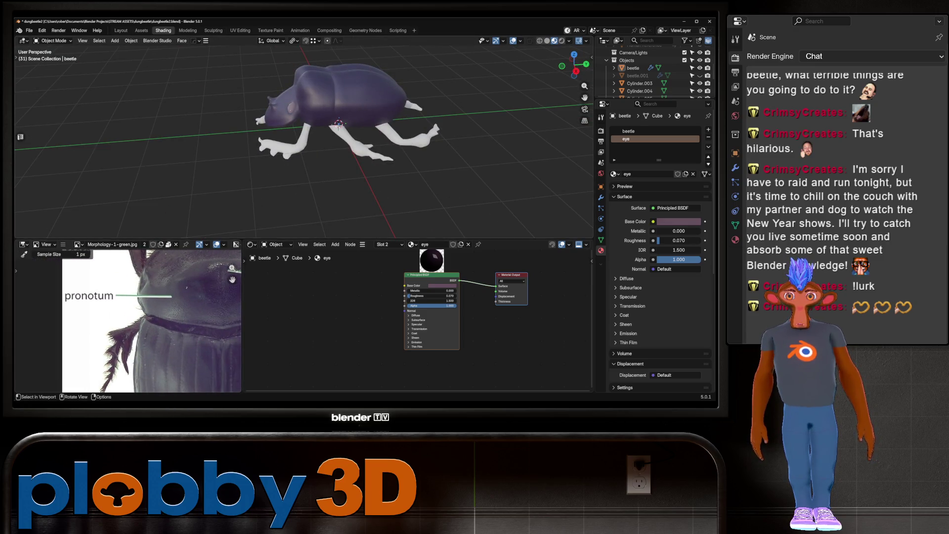
scroll(342, 133, up, 3)
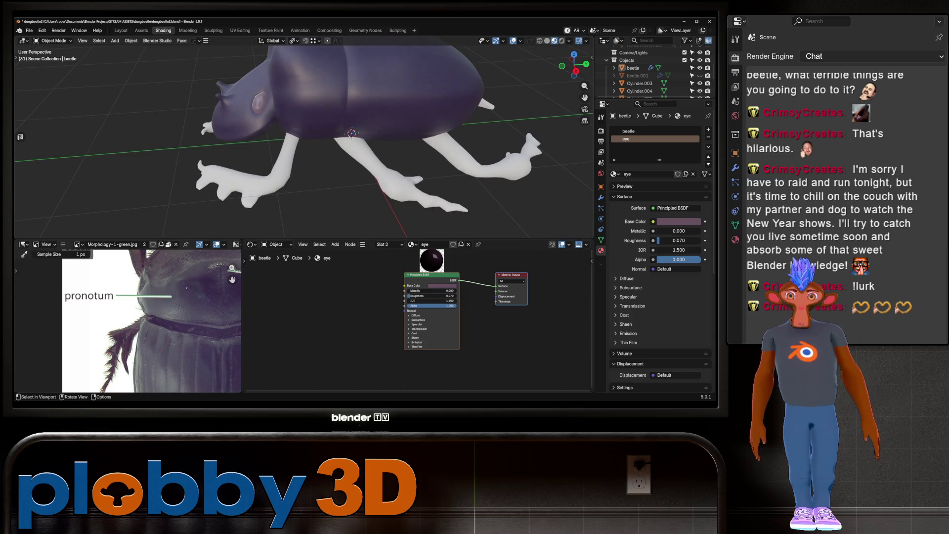
Step: Give front leg Cylinder.005 the beetle material and select two more legs with it active
click(349, 97)
click(297, 111)
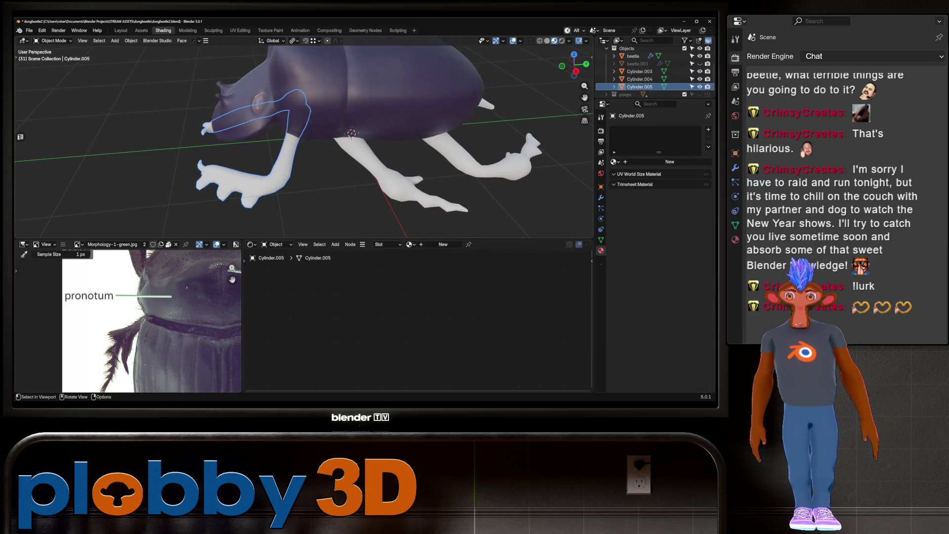
click(612, 162)
click(571, 178)
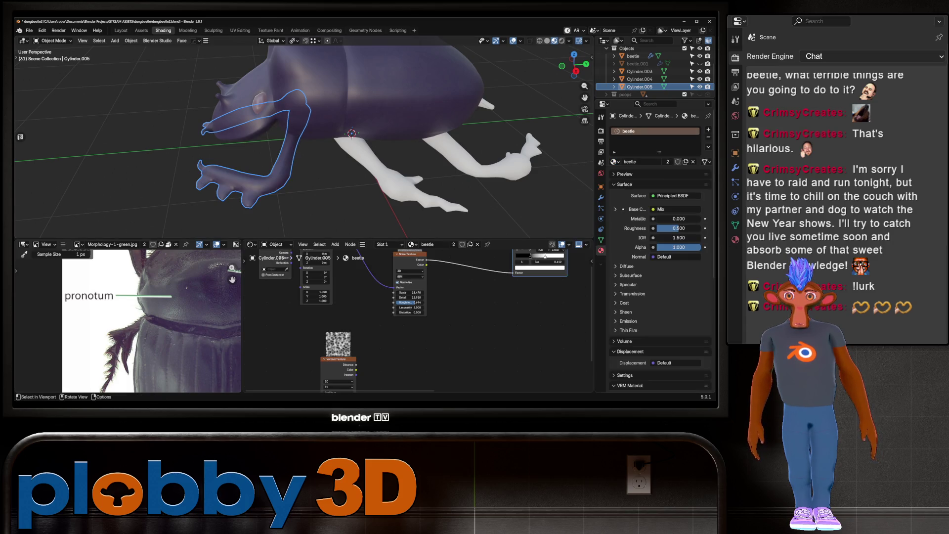
shift+click(460, 148)
shift+click(416, 190)
shift+click(289, 126)
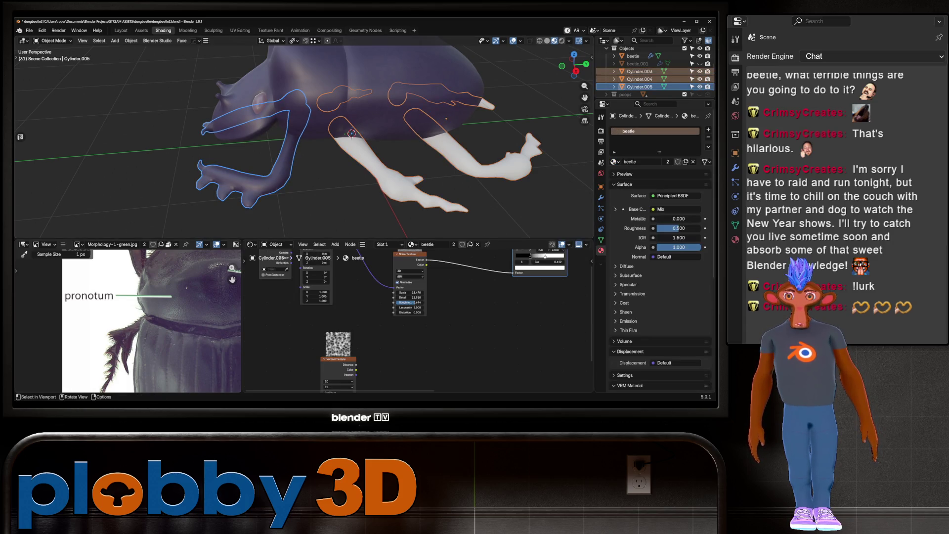
Step: Link the front leg's beetle material to the other selected legs via Ctrl+L Link Materials
key(ctrl+l)
click(321, 178)
key(alt+a)
scroll(349, 149, down, 5)
mouse_move(349, 149)
middle_down()
mouse_move(371, 163)
mouse_move(260, 163)
middle_up()
scroll(341, 148, up, 3)
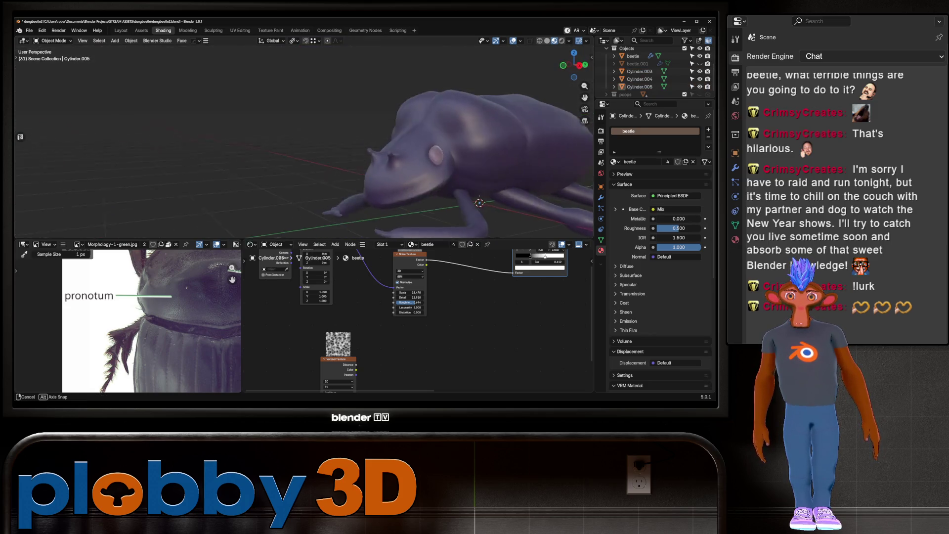
scroll(341, 149, up, 2)
scroll(303, 137, up, 2)
scroll(305, 138, up, 2)
scroll(304, 137, up, 3)
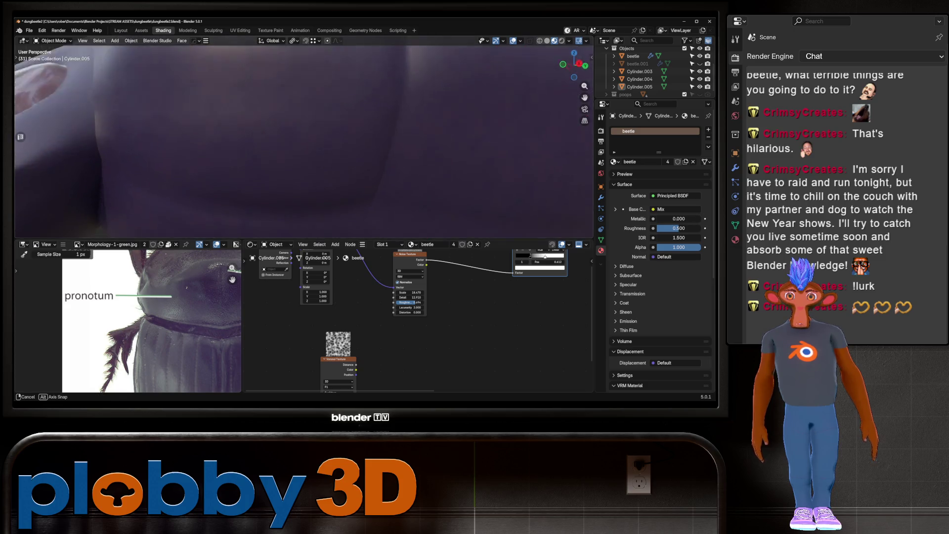
scroll(305, 137, down, 2)
scroll(304, 137, up, 2)
scroll(304, 137, up, 2)
scroll(304, 137, up, 2)
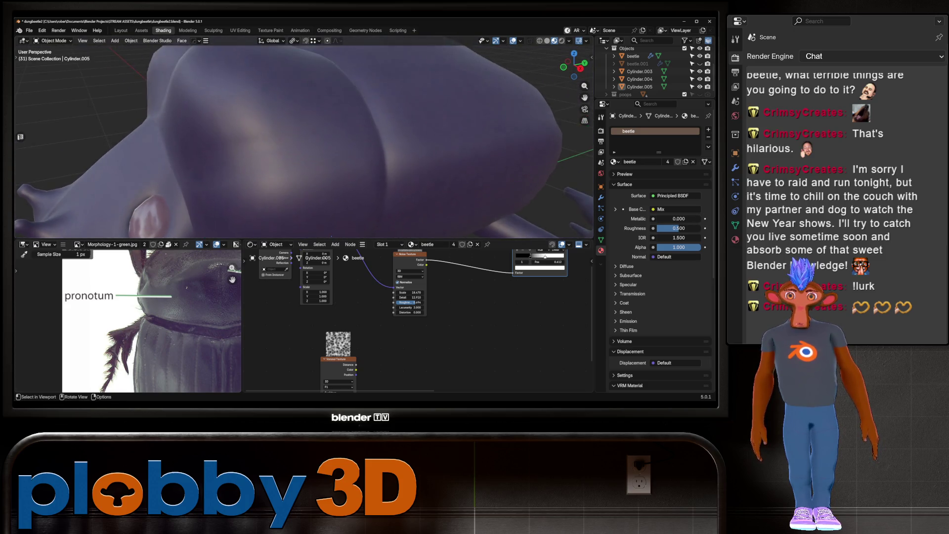
scroll(304, 137, up, 2)
scroll(304, 137, down, 4)
middle_drag(304, 138, 334, 156)
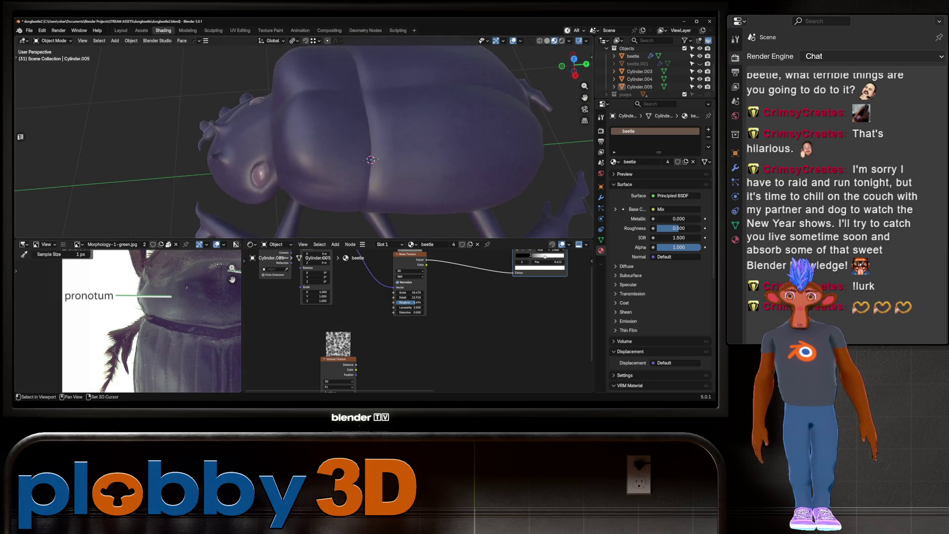
key(Tab)
key(Tab)
click(371, 126)
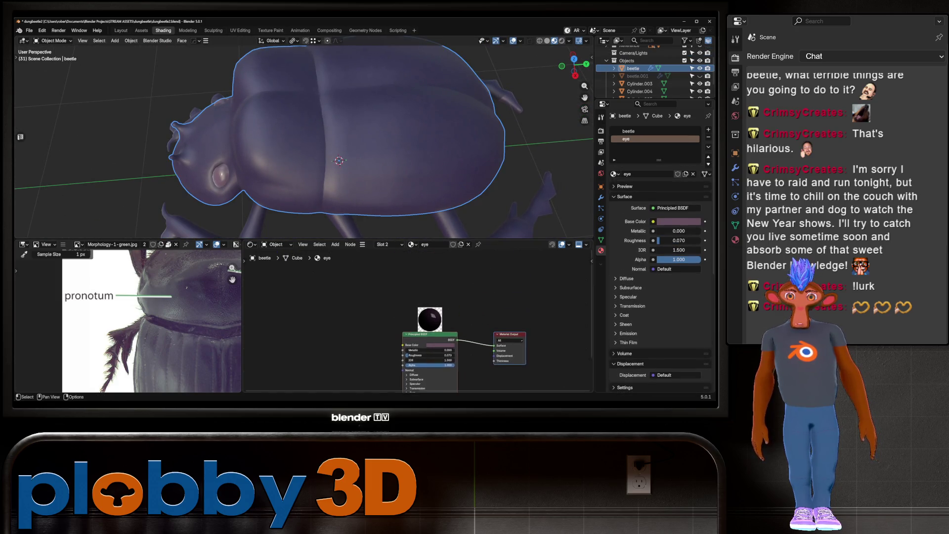
Step: Select the edge ring across the shell and space its loops evenly with LoopTools Space
middle_drag(415, 297, 416, 355)
key(Tab)
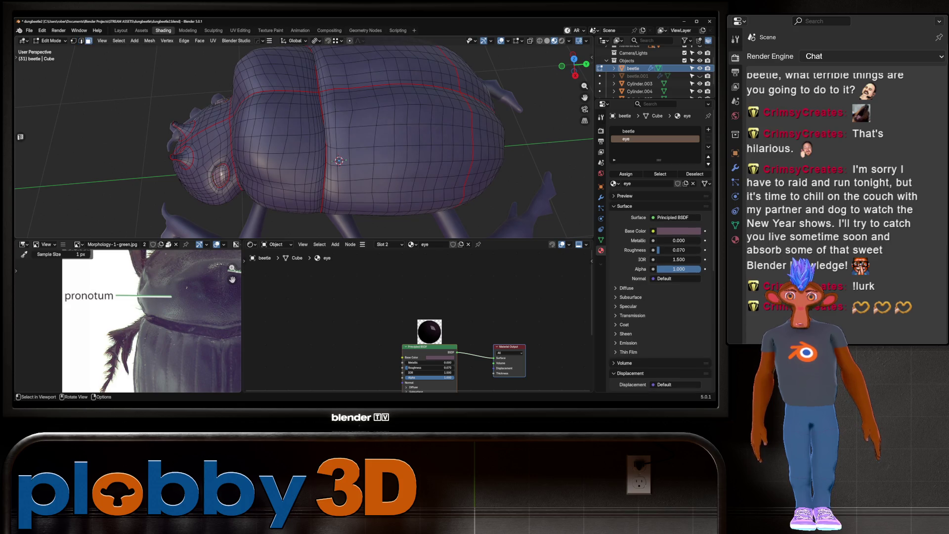
click(360, 138)
scroll(360, 138, down, 3)
mouse_move(360, 139)
middle_down()
mouse_move(318, 178)
mouse_move(356, 126)
middle_up()
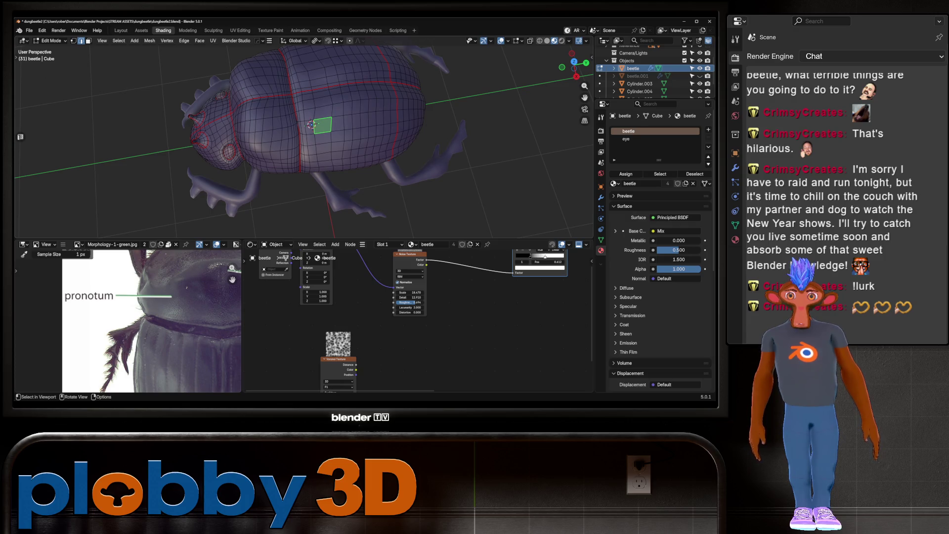
key(ctrl)
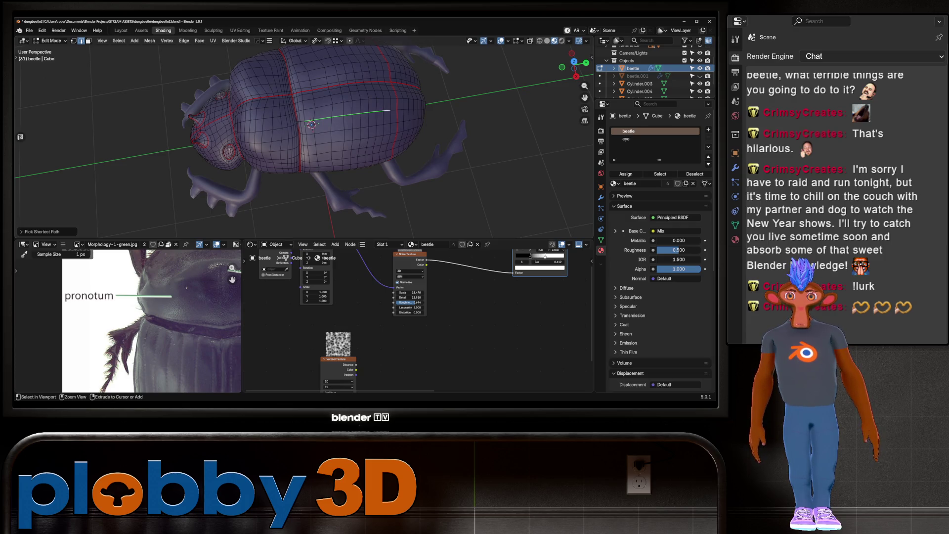
key(ctrl+e)
click(459, 131)
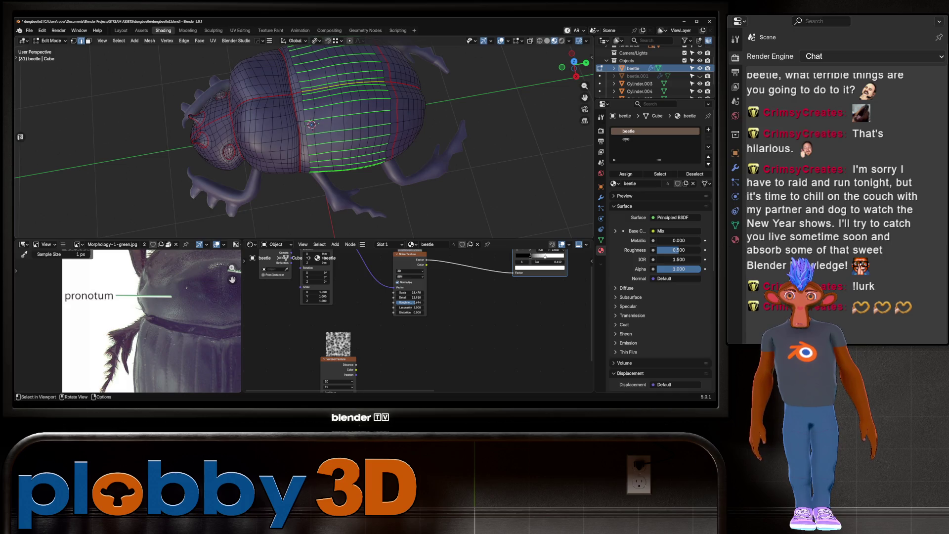
key(ctrl+e)
click(492, 162)
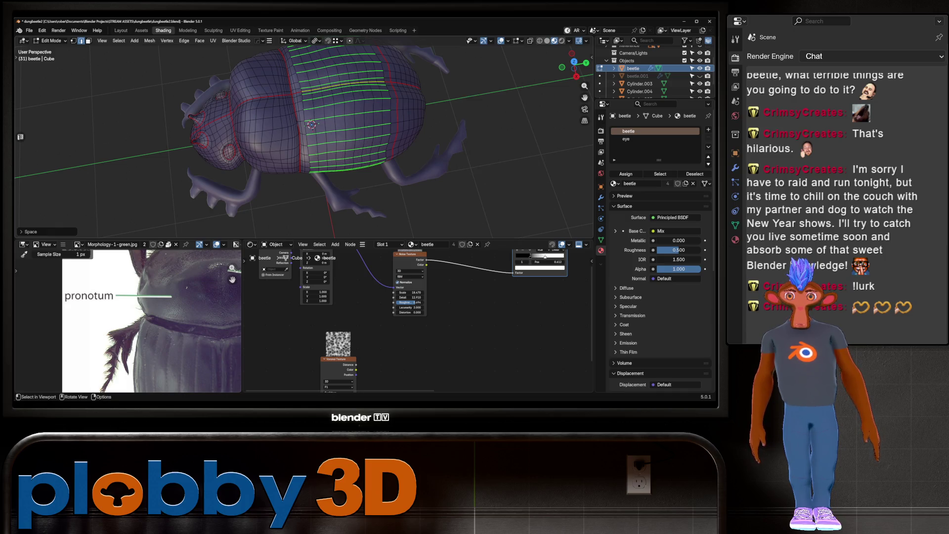
Step: Toggle in and out of Edit Mode while orbiting to inspect the respaced shell
key(Tab)
mouse_move(311, 126)
middle_down()
mouse_move(324, 122)
mouse_move(318, 172)
middle_up()
key(Tab)
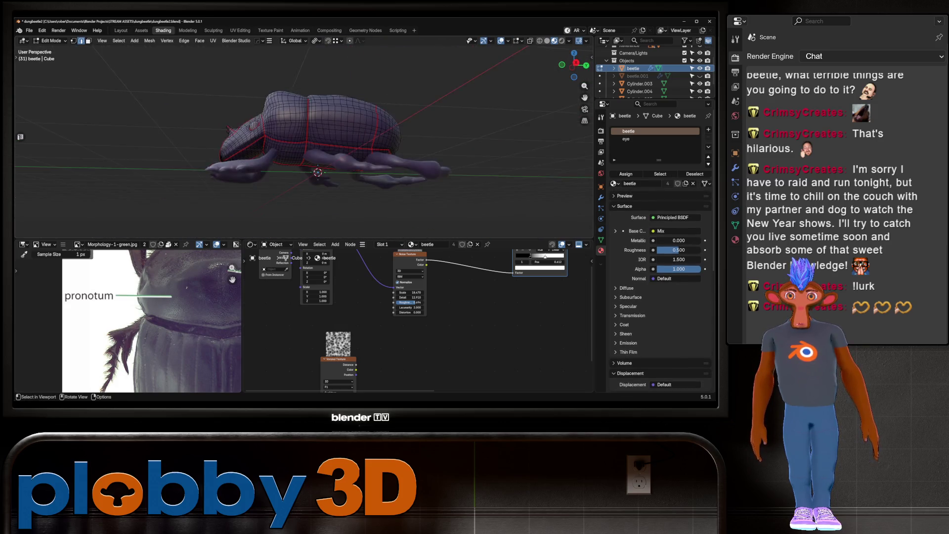
key(Tab)
mouse_move(317, 148)
middle_down()
mouse_move(332, 103)
mouse_move(335, 178)
middle_up()
key(Tab)
key(Tab)
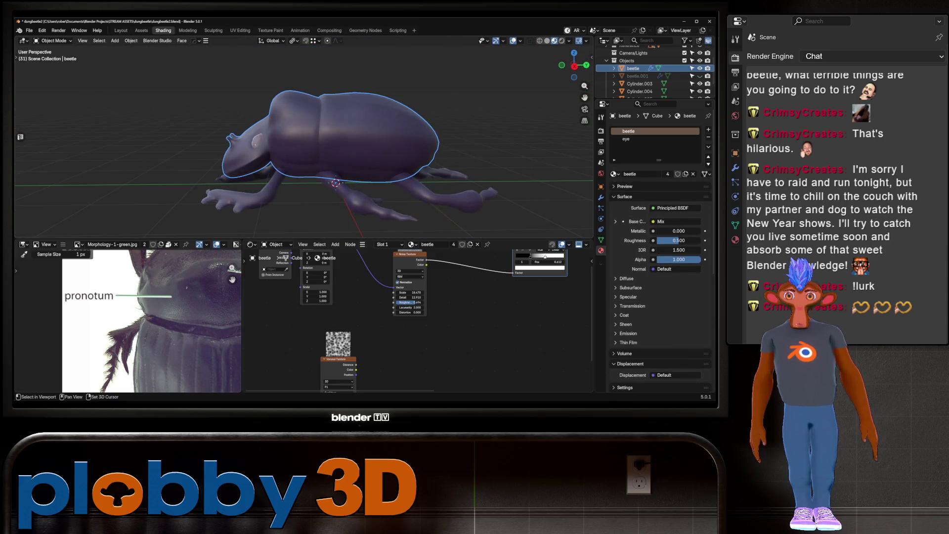
scroll(419, 319, up, 3)
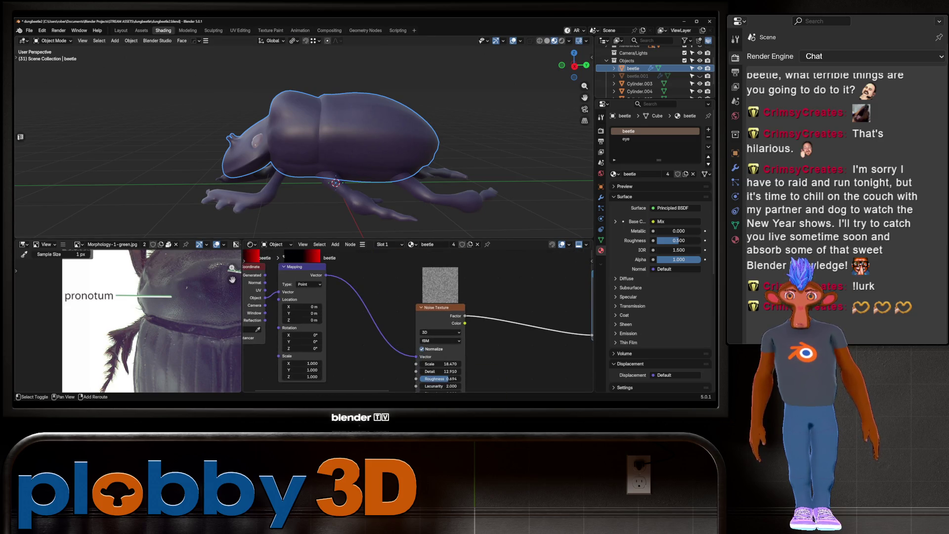
Step: Lower the noise Scale to 6.670 and move the Color Ramp's black stop to 0.510 for contrast
drag(442, 364, 400, 363)
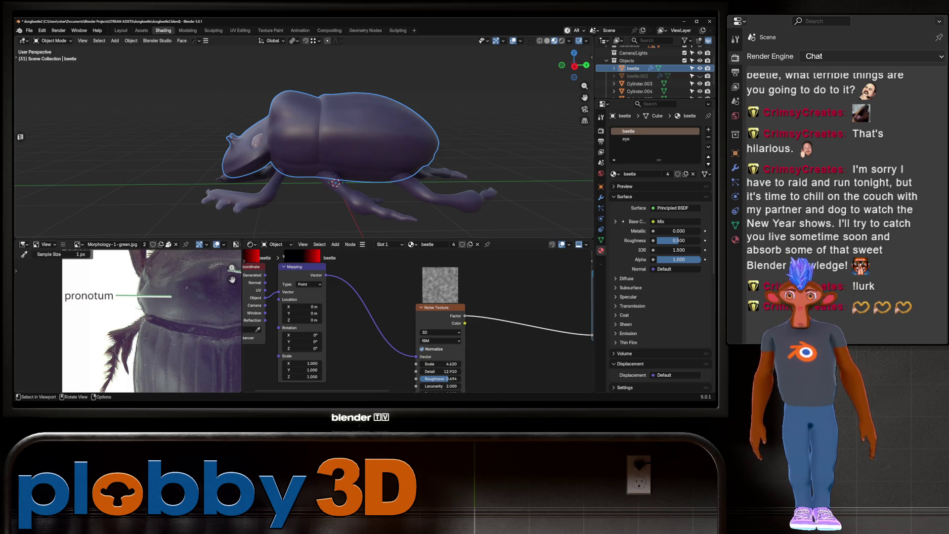
middle_drag(333, 149, 386, 134)
scroll(179, 319, down, 2)
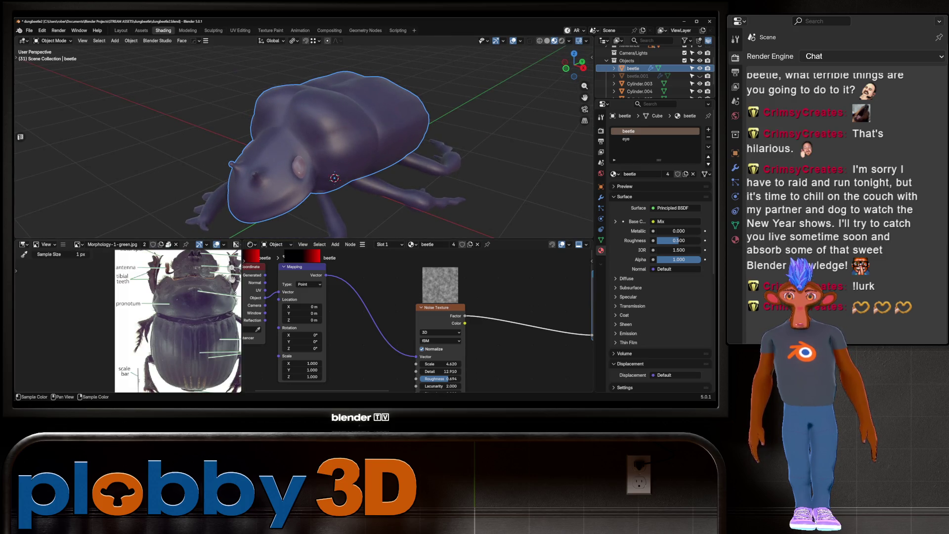
scroll(420, 319, down, 3)
middle_drag(445, 319, 402, 315)
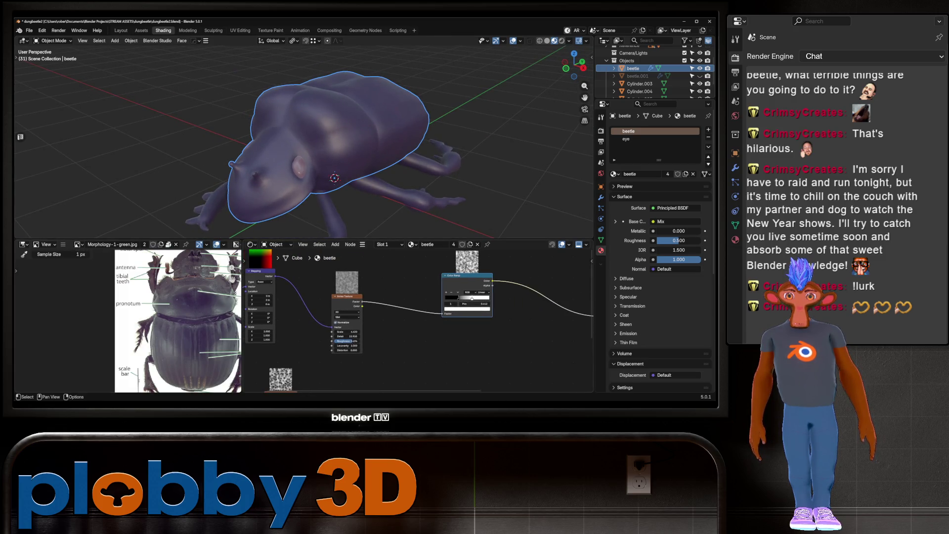
drag(472, 299, 469, 299)
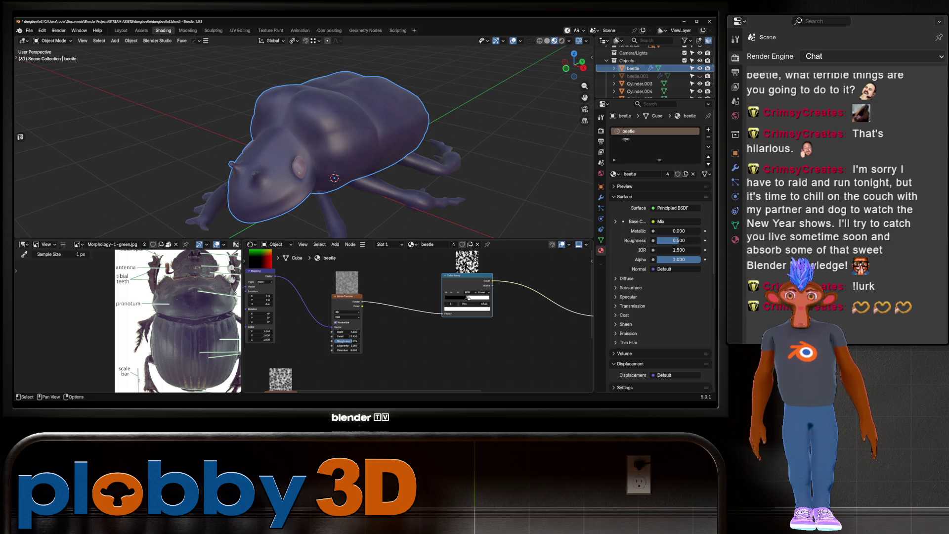
scroll(334, 149, up, 2)
Step: Orbit around the beetle to inspect the high-contrast shell texture
middle_drag(334, 148, 385, 141)
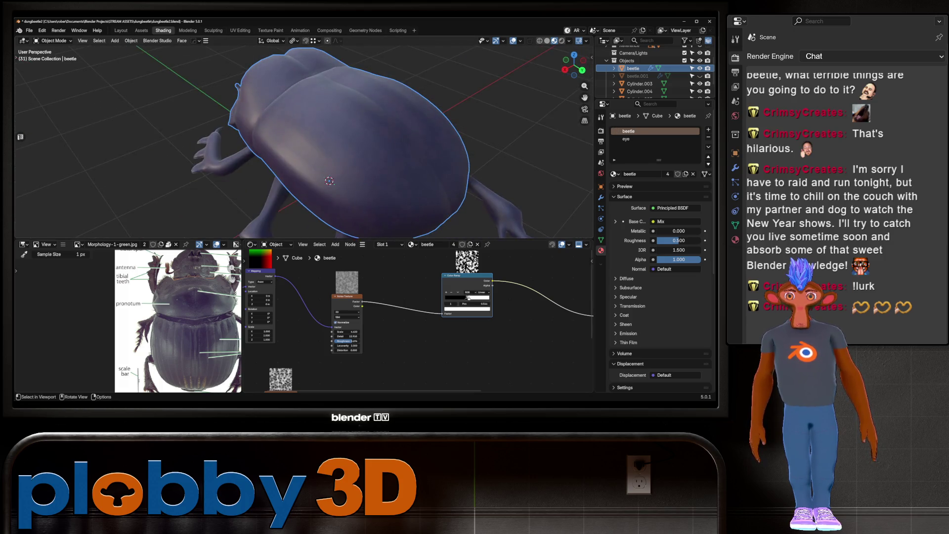
middle_drag(330, 164, 323, 185)
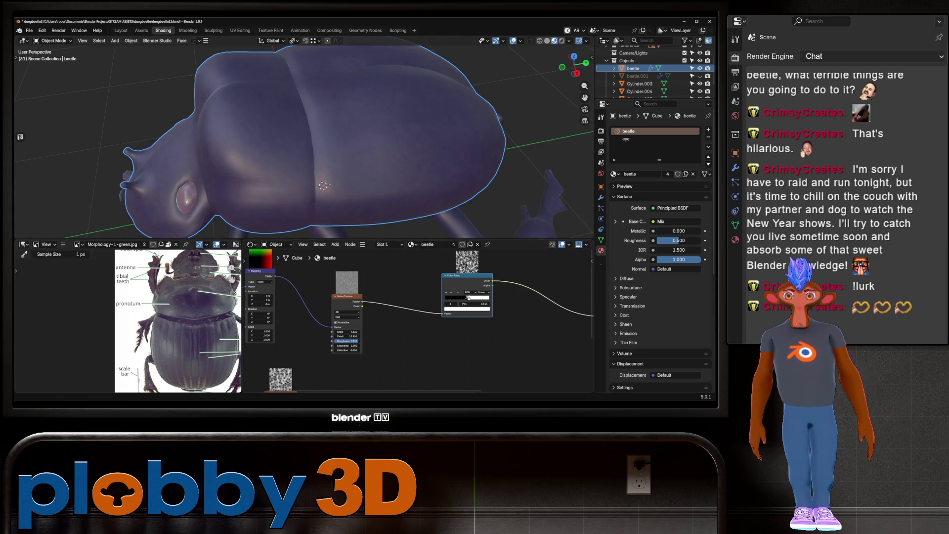
scroll(326, 148, down, 5)
middle_drag(324, 185, 324, 167)
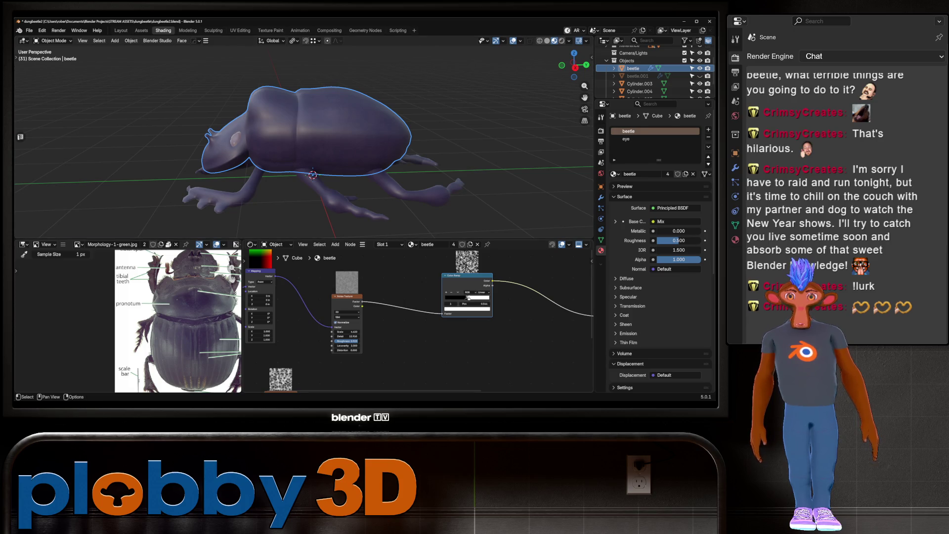
scroll(382, 269, down, 2)
middle_drag(382, 269, 341, 269)
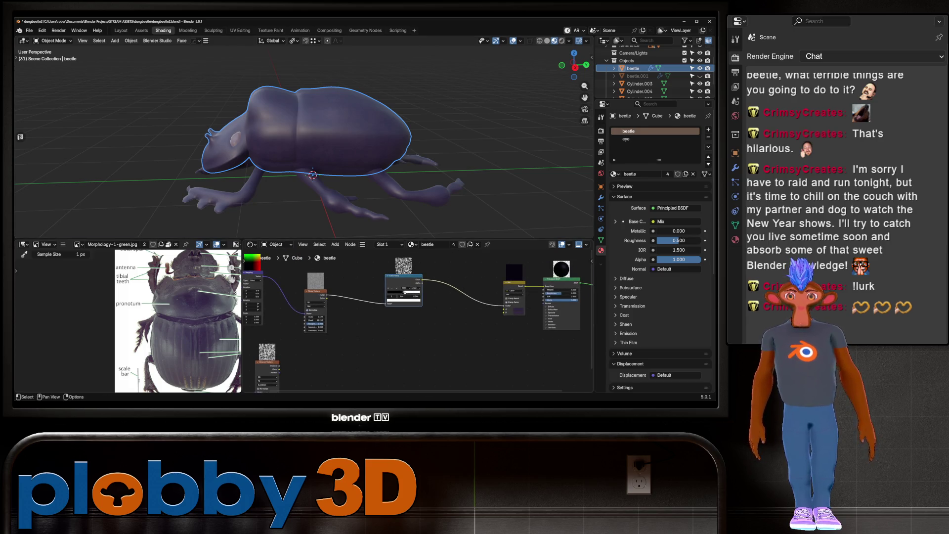
Step: Duplicate the Color Ramp below the original, feed it from the Noise Texture and reset it
key(shift+d)
click(404, 330)
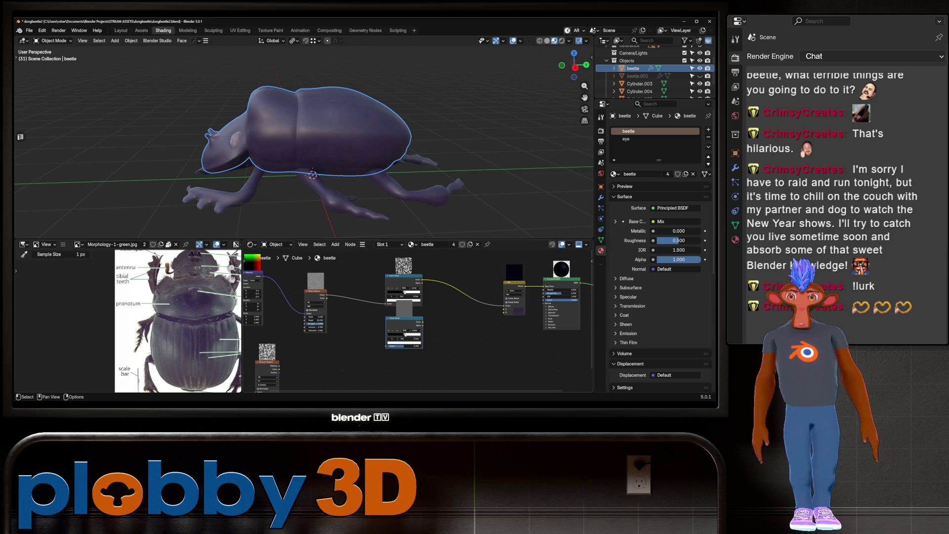
mouse_move(315, 292)
mouse_down()
mouse_move(300, 272)
mouse_move(400, 339)
mouse_move(388, 345)
mouse_up()
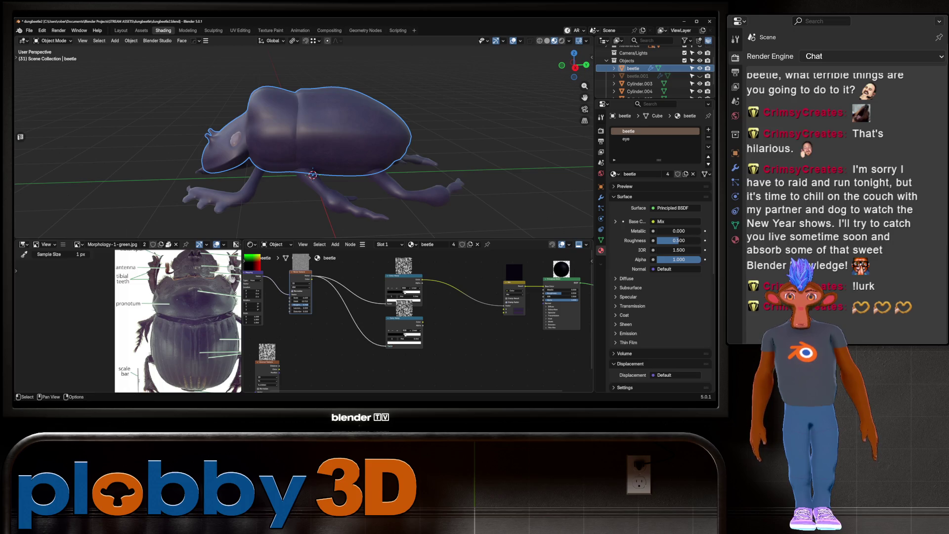
key(BackSpace)
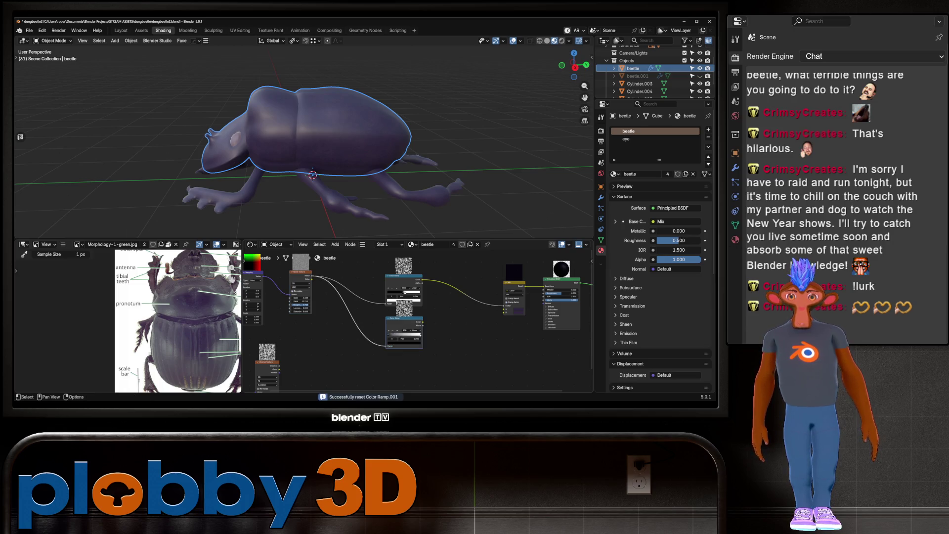
scroll(410, 283, up, 2)
scroll(408, 282, up, 1)
Step: Lighten the upper ramp's dark stop to grey (Value 0.271) and adjust the lower ramp's stop brightness
click(409, 294)
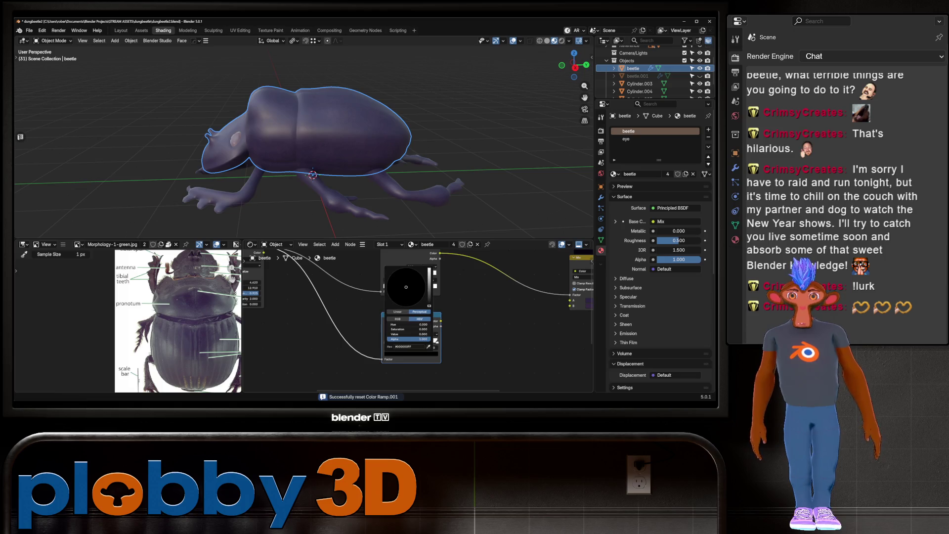
drag(393, 335, 415, 335)
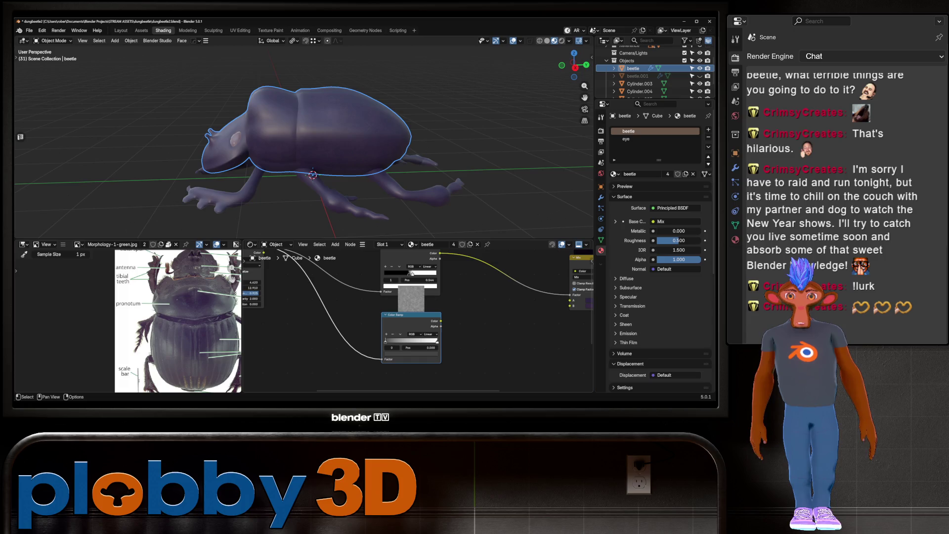
click(412, 354)
mouse_move(408, 335)
mouse_down()
mouse_move(432, 334)
mouse_move(399, 342)
mouse_move(428, 342)
mouse_up()
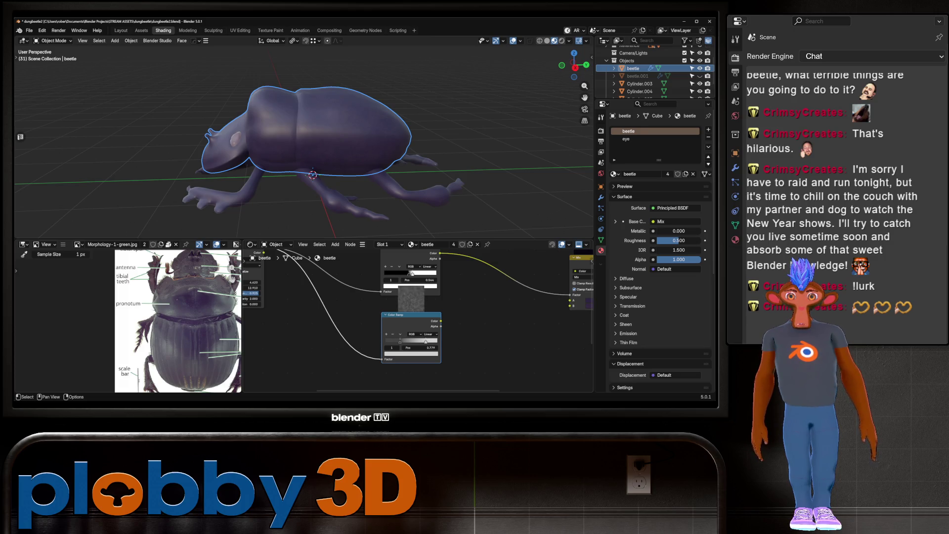
key(Home)
drag(486, 263, 486, 301)
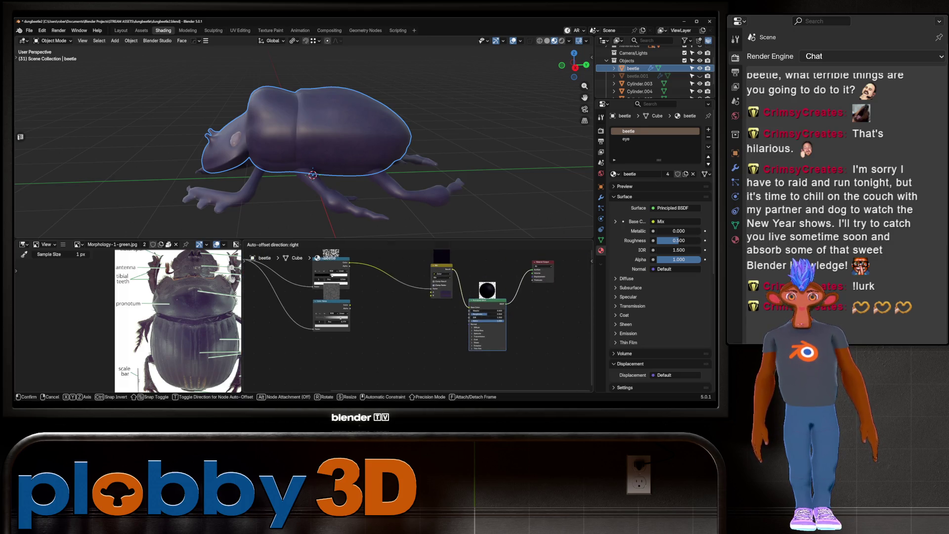
Step: Plug the lower Color Ramp into Principled BSDF Roughness and set its stop to 0.542
drag(350, 304, 473, 314)
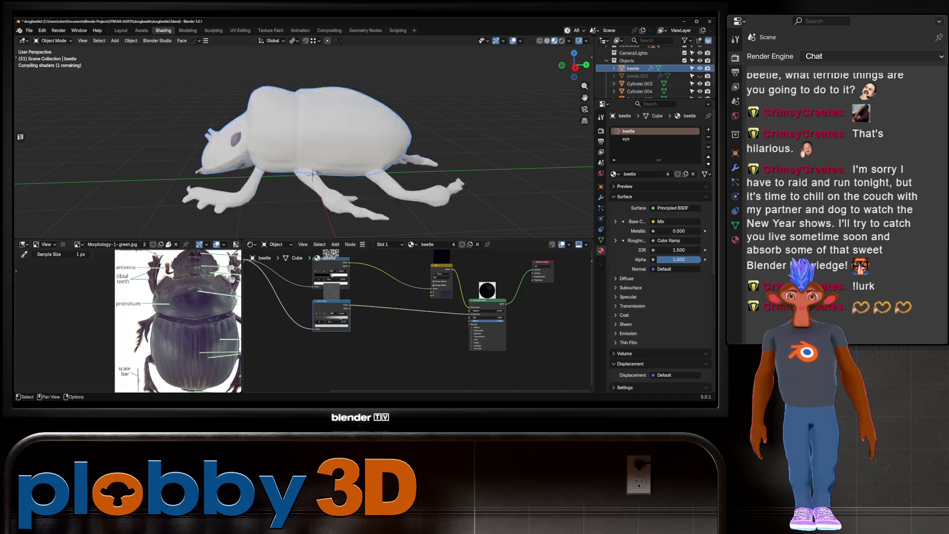
mouse_move(333, 148)
middle_down()
mouse_move(311, 163)
mouse_move(282, 152)
middle_up()
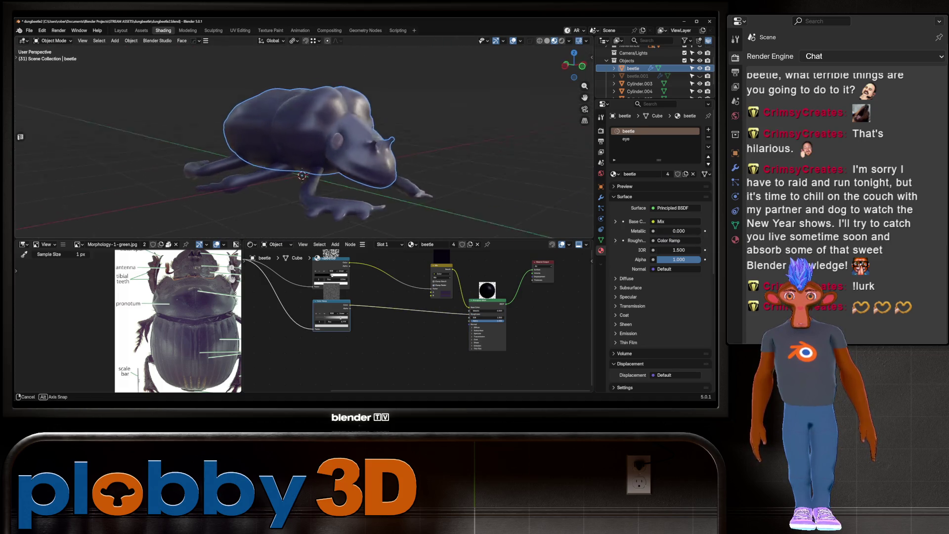
scroll(304, 148, up, 5)
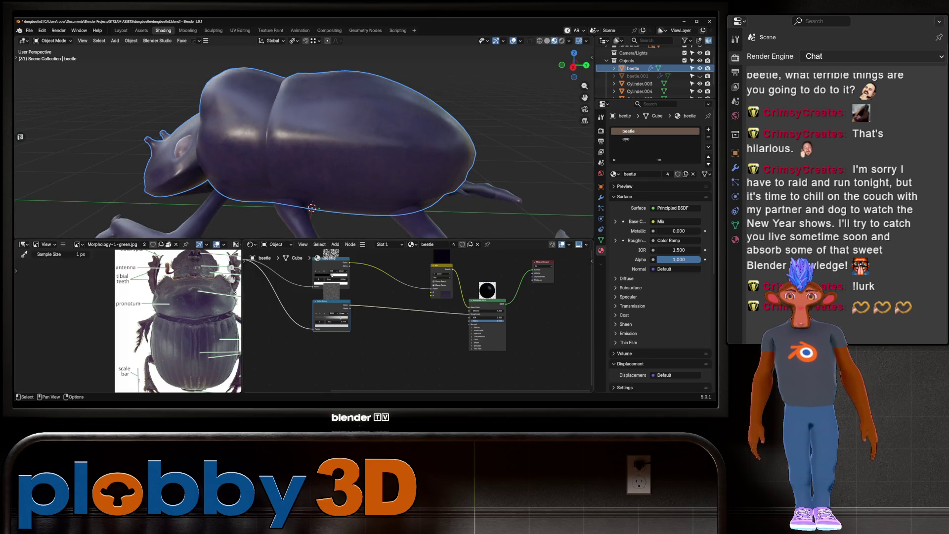
drag(331, 317, 335, 320)
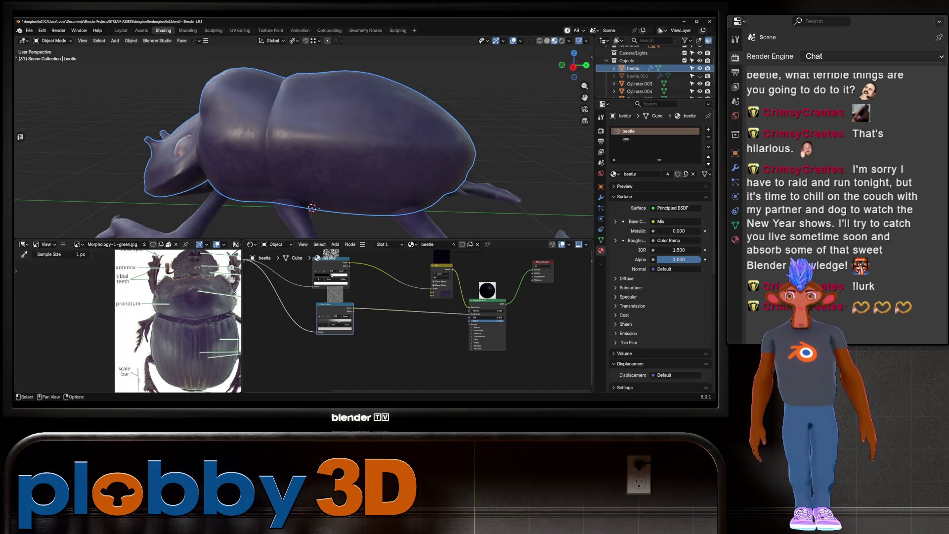
scroll(304, 149, down, 3)
middle_drag(304, 148, 319, 163)
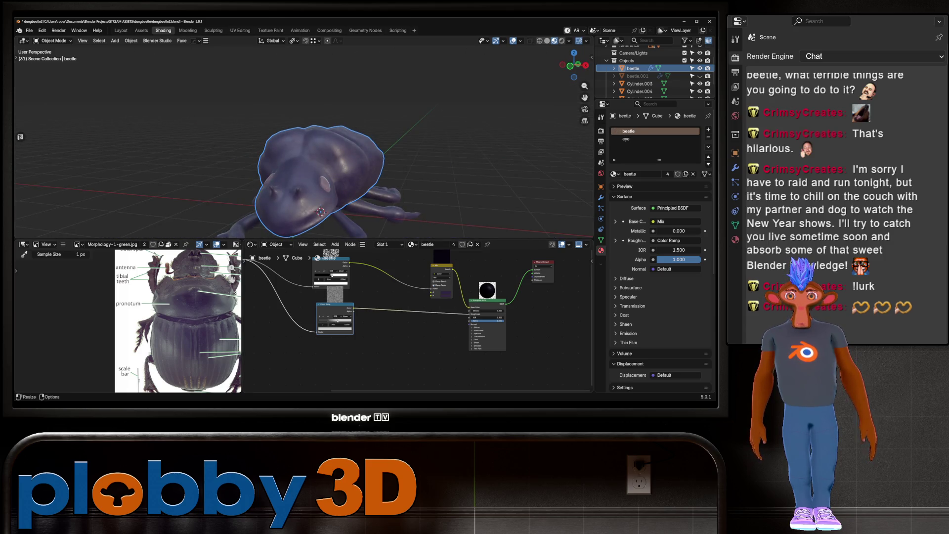
scroll(335, 304, up, 2)
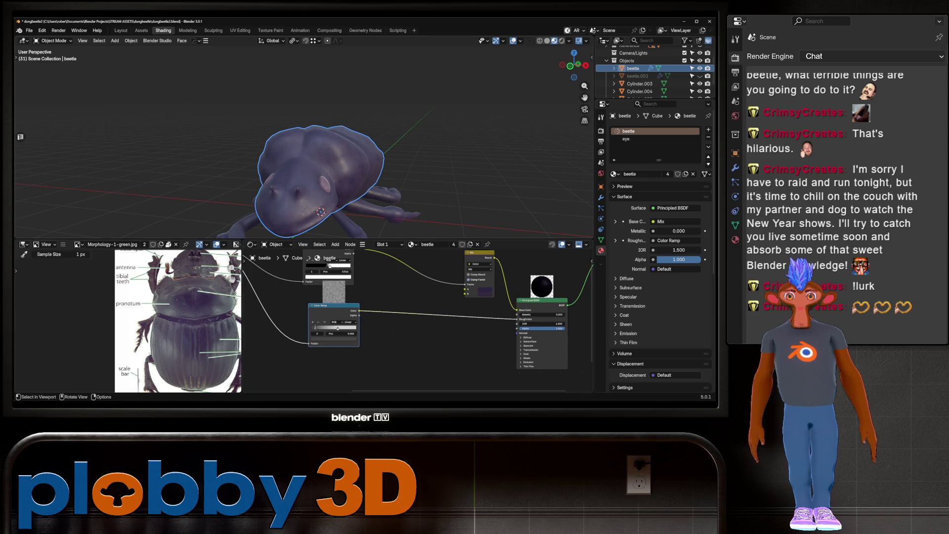
middle_drag(305, 149, 356, 152)
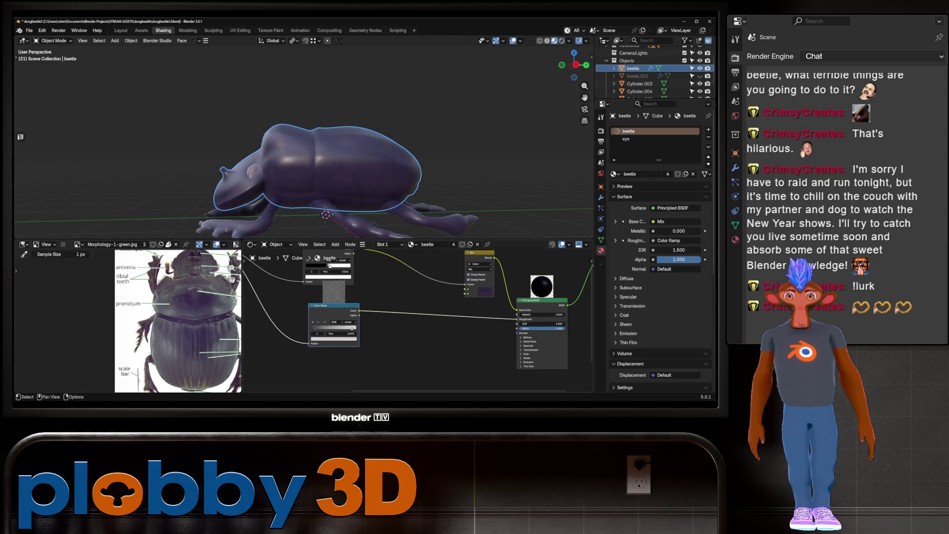
drag(332, 328, 335, 327)
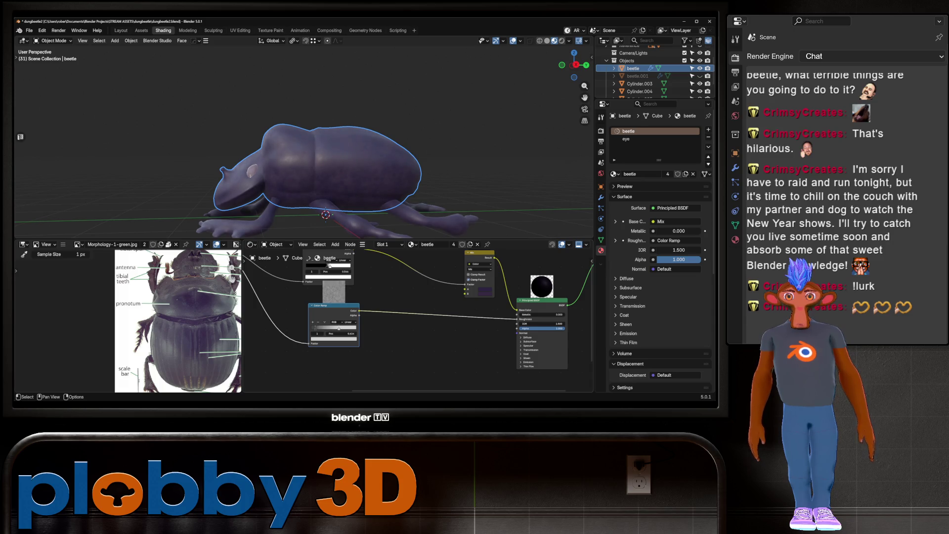
mouse_move(319, 148)
middle_down()
mouse_move(371, 151)
mouse_move(282, 152)
middle_up()
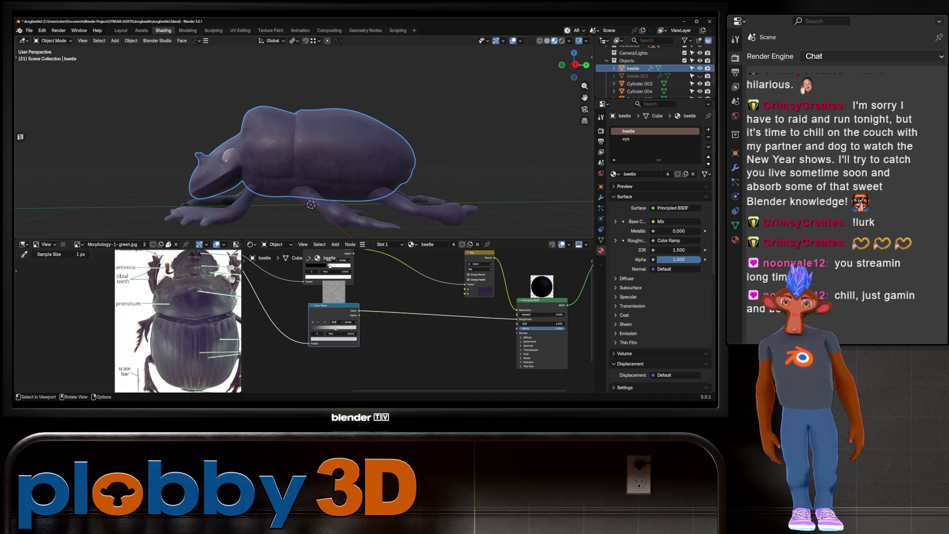
mouse_move(312, 148)
middle_down()
mouse_move(312, 193)
mouse_move(297, 104)
middle_up()
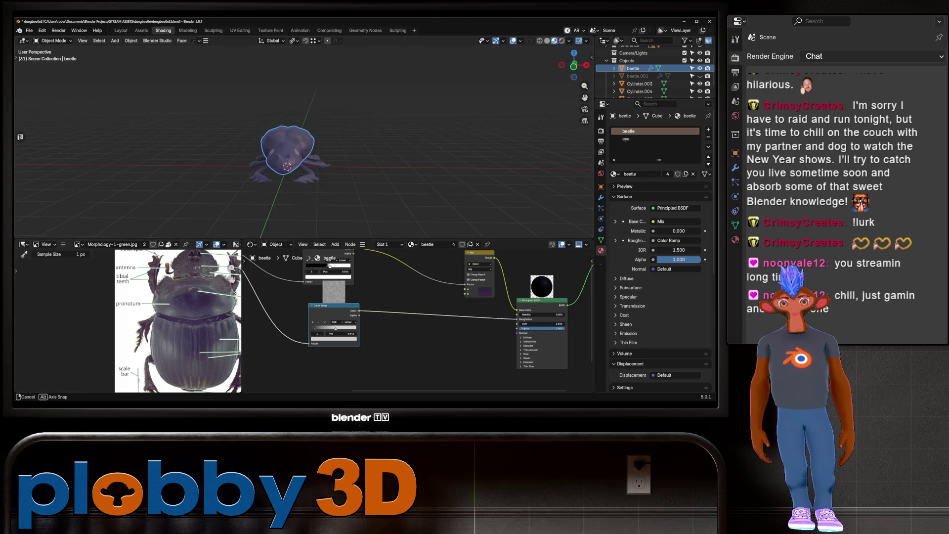
scroll(296, 148, up, 4)
mouse_move(297, 149)
middle_down()
mouse_move(349, 156)
mouse_move(319, 133)
middle_up()
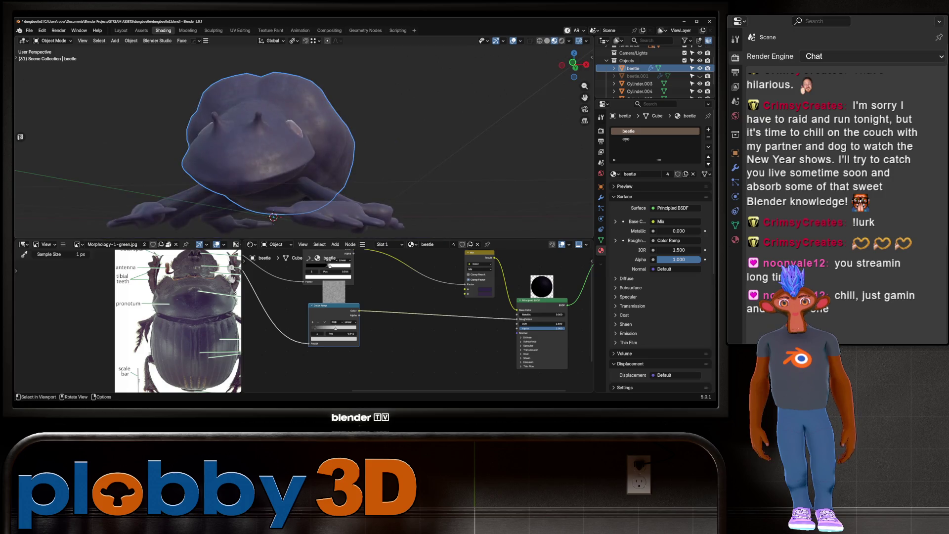
scroll(297, 149, down, 3)
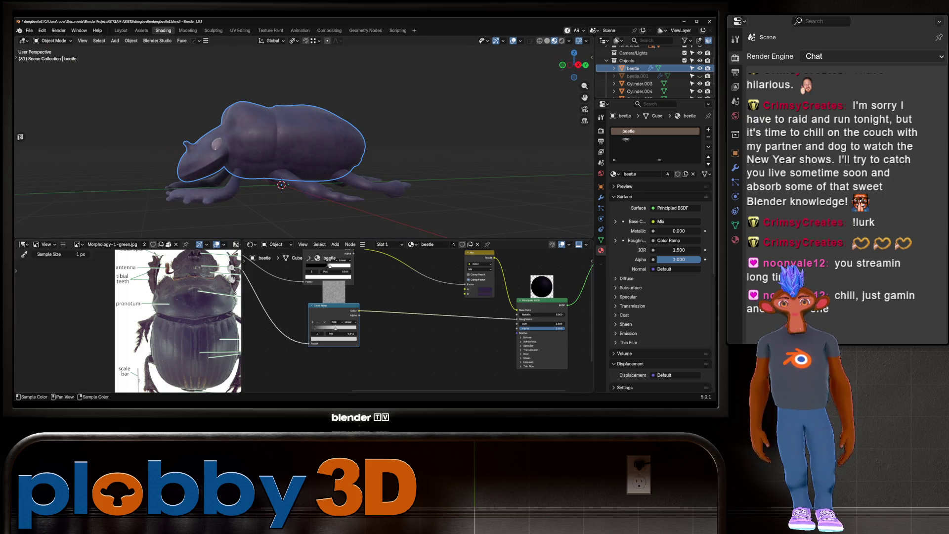
middle_drag(297, 148, 311, 141)
scroll(296, 148, down, 2)
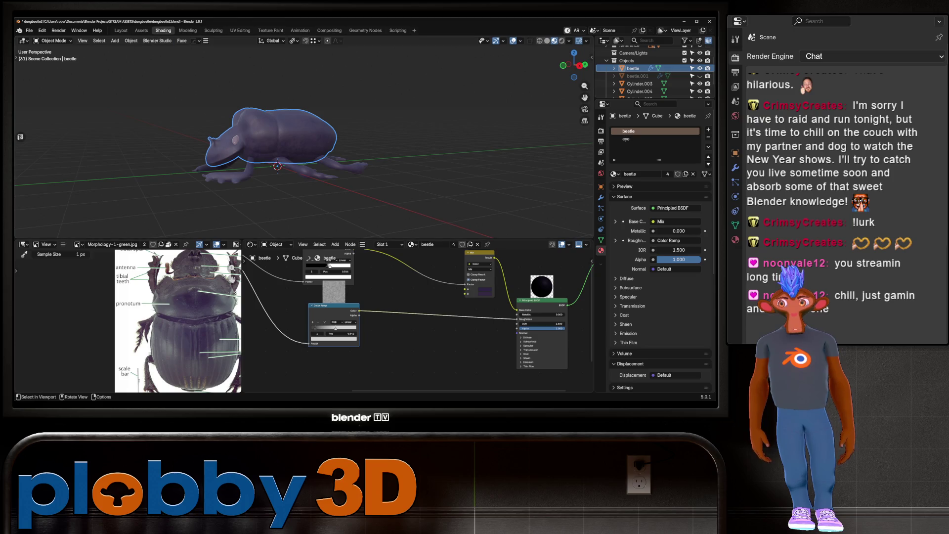